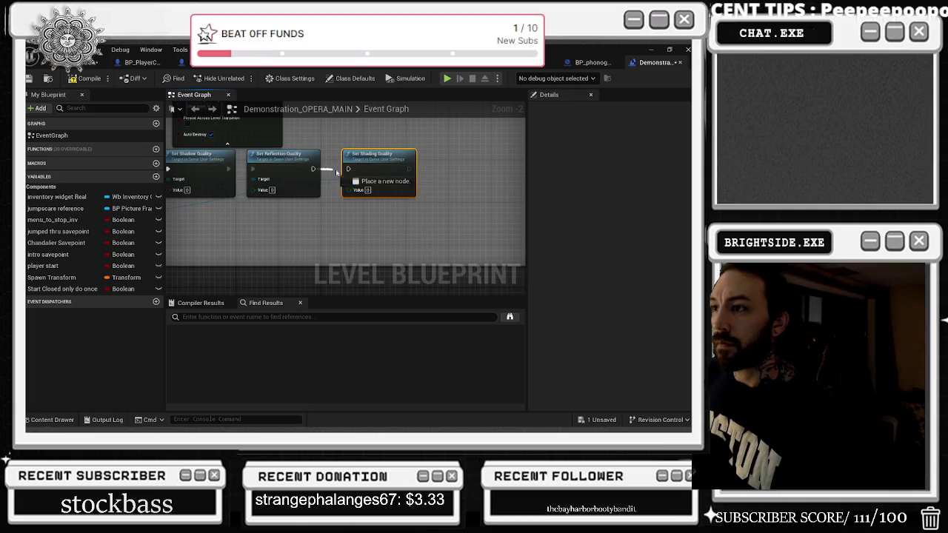
- Chain Set Reflection Quality into Set Shading Quality and add a reroute point on the settings reference wire
click(331, 181)
double_click(329, 178)
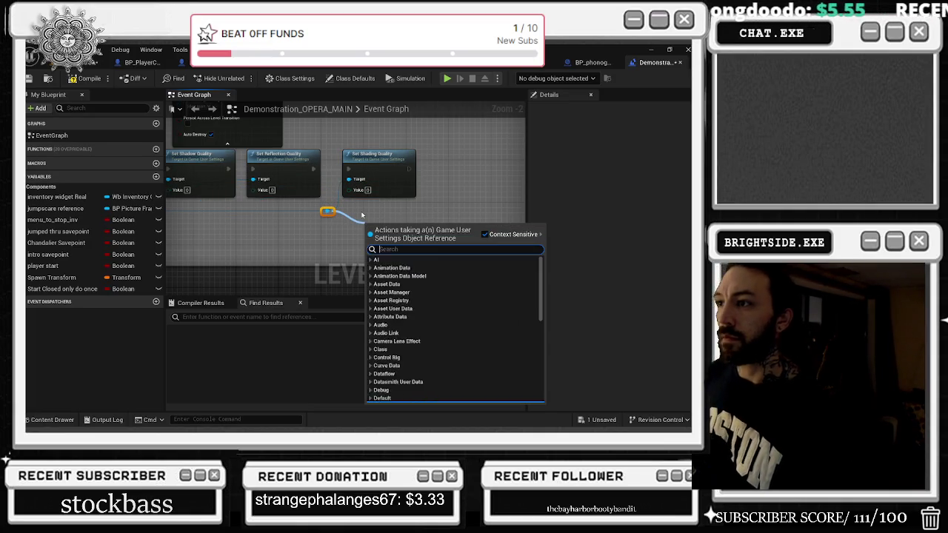
text(set)
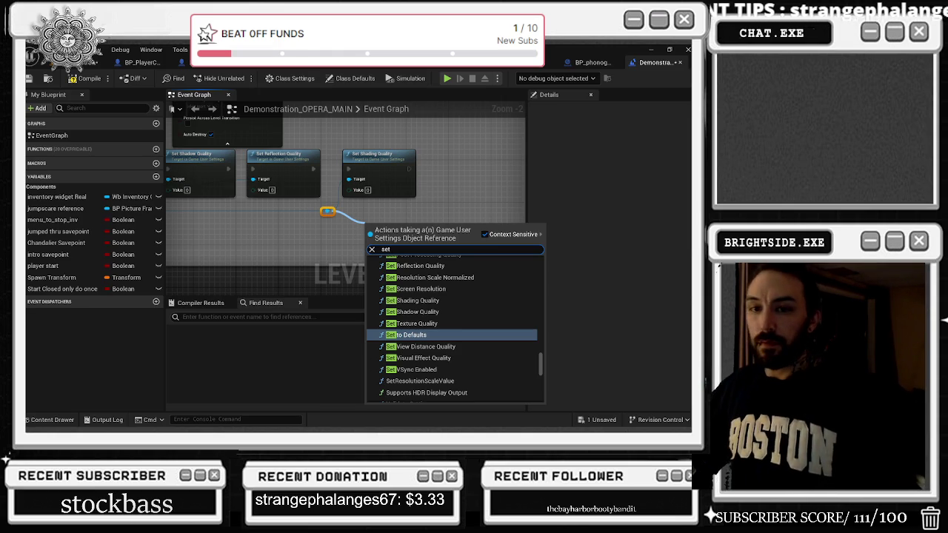
key(Escape)
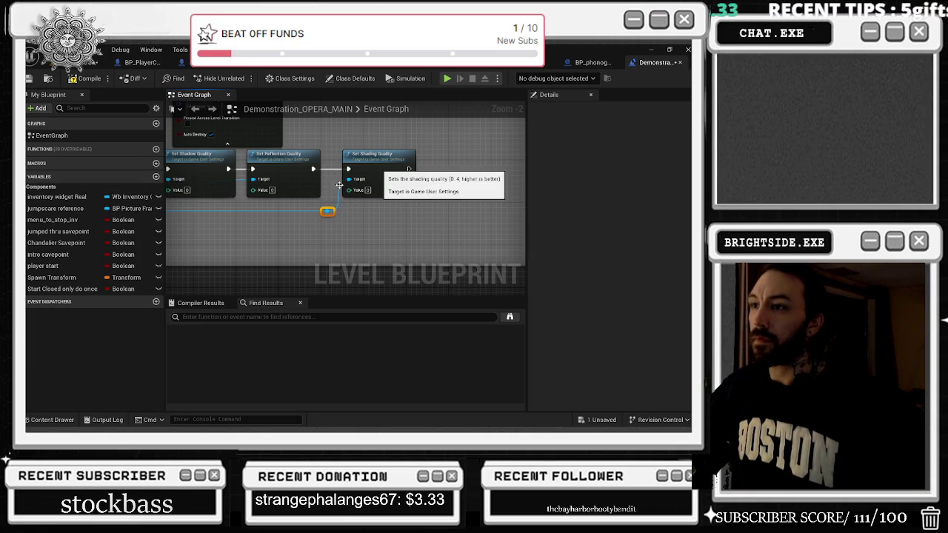
drag(327, 212, 383, 238)
- Add a Set Shadow Quality node from the reroute and line it up after Set Shading Quality
text(set)
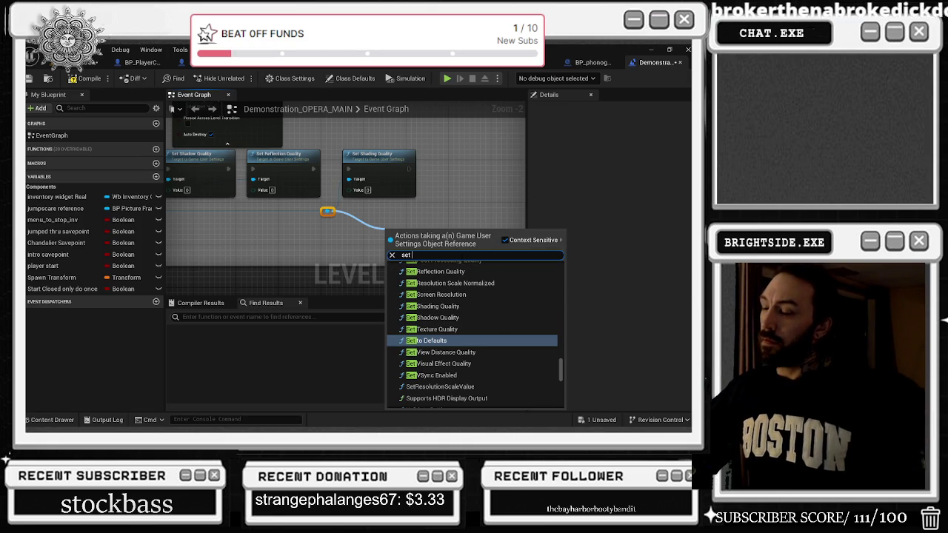
scroll(459, 281, up, 2)
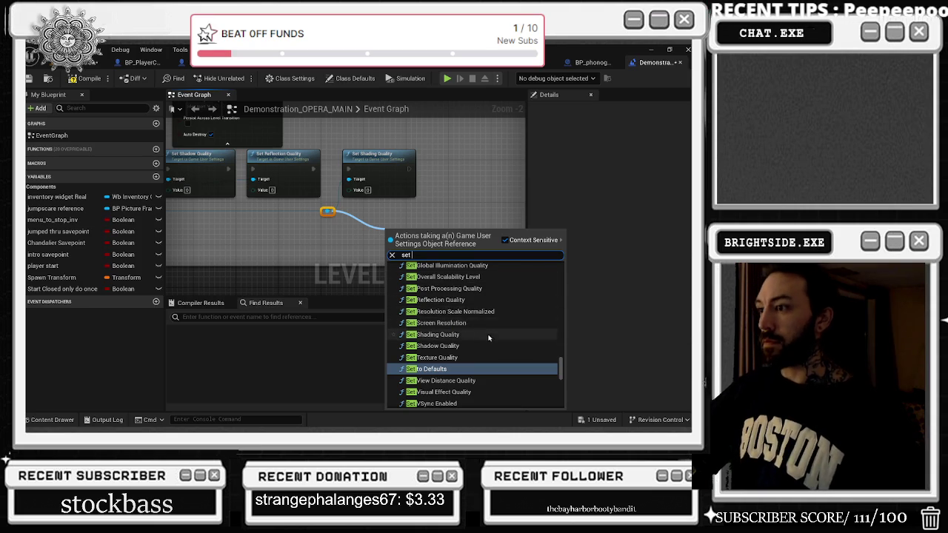
scroll(459, 309, up, 2)
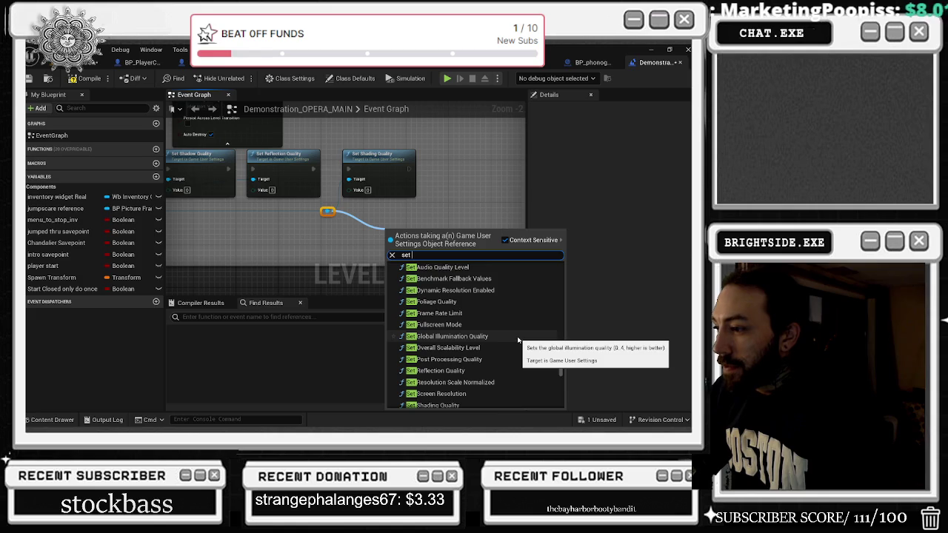
scroll(522, 345, down, 2)
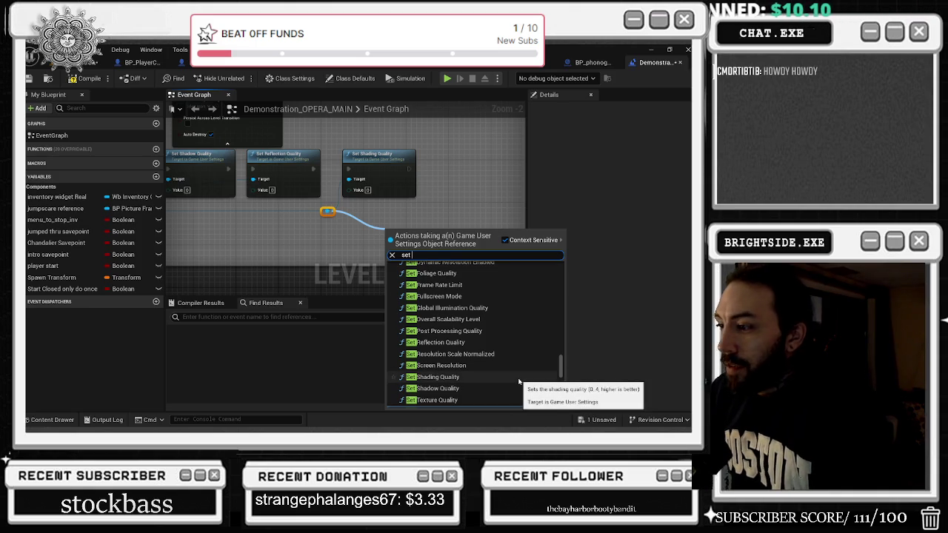
scroll(519, 381, down, 1)
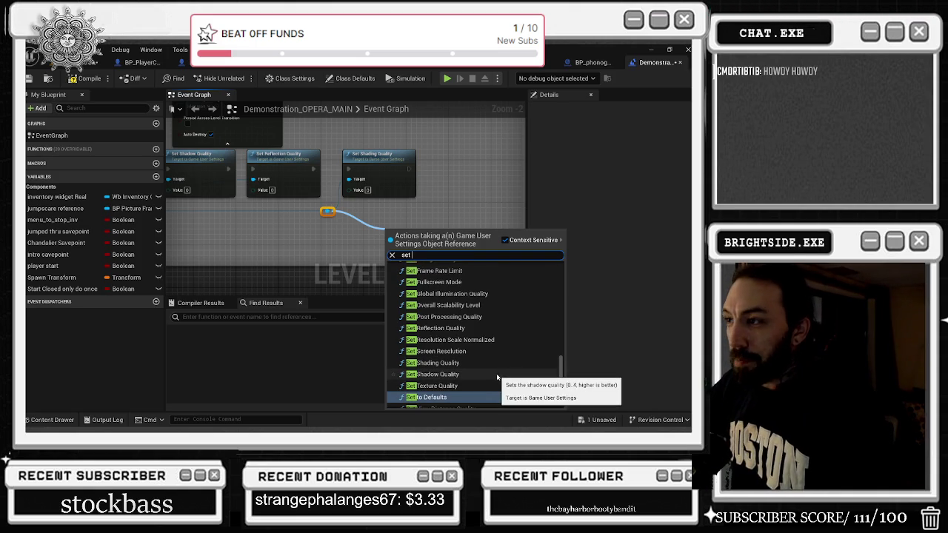
click(493, 375)
mouse_move(392, 231)
mouse_down()
mouse_move(451, 192)
mouse_move(435, 154)
mouse_up()
drag(409, 169, 434, 169)
- Add a Set Texture Quality node from the settings reference reroute
drag(327, 211, 354, 227)
text(set)
scroll(469, 358, down, 5)
scroll(471, 355, up, 5)
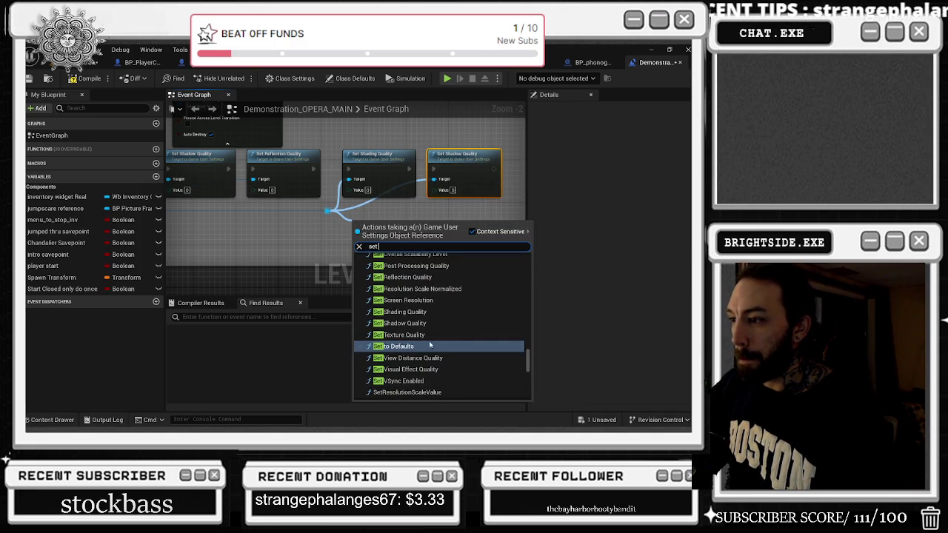
click(404, 335)
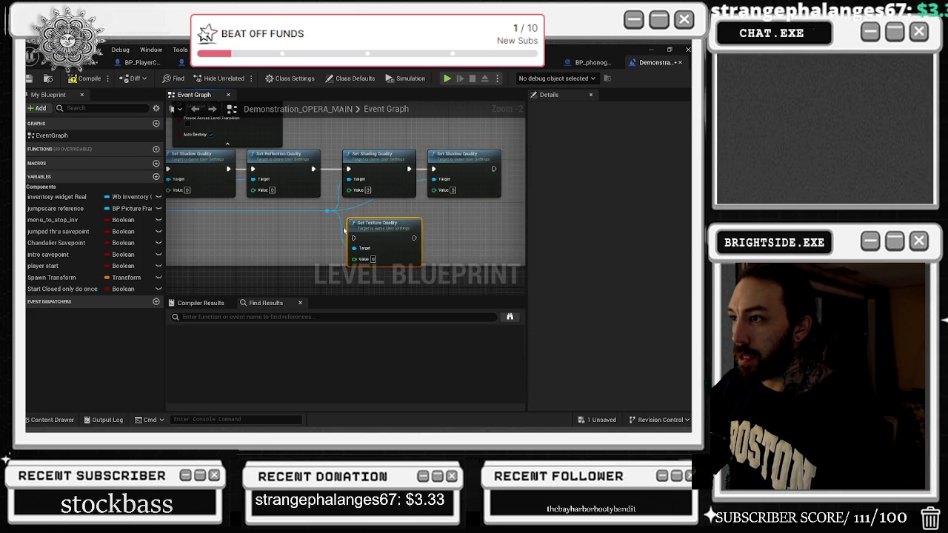
- Align Set Texture Quality in the chain and add Set View Distance Quality and Set Visual Effect Quality nodes
drag(266, 242, 424, 169)
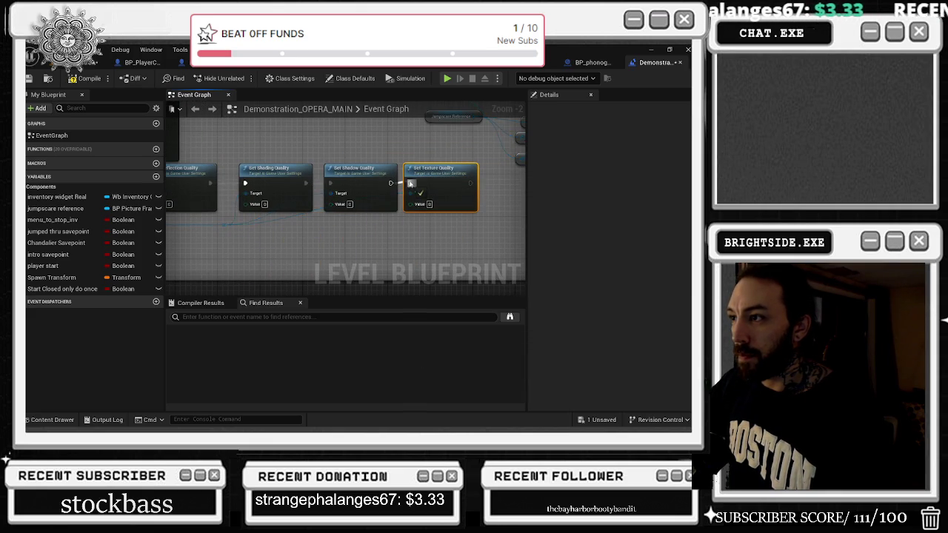
mouse_move(224, 225)
mouse_down()
mouse_move(267, 246)
mouse_move(259, 240)
mouse_up()
text(set)
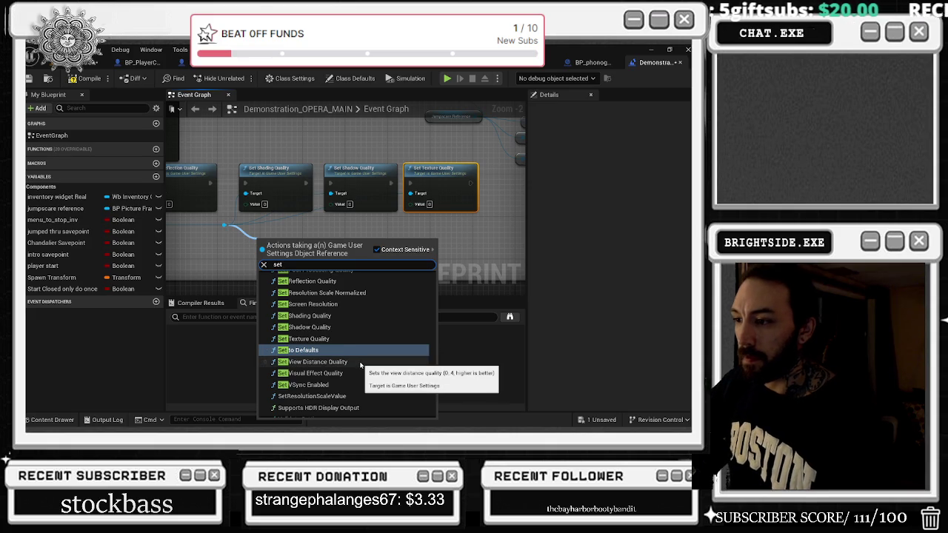
click(360, 363)
drag(225, 225, 310, 231)
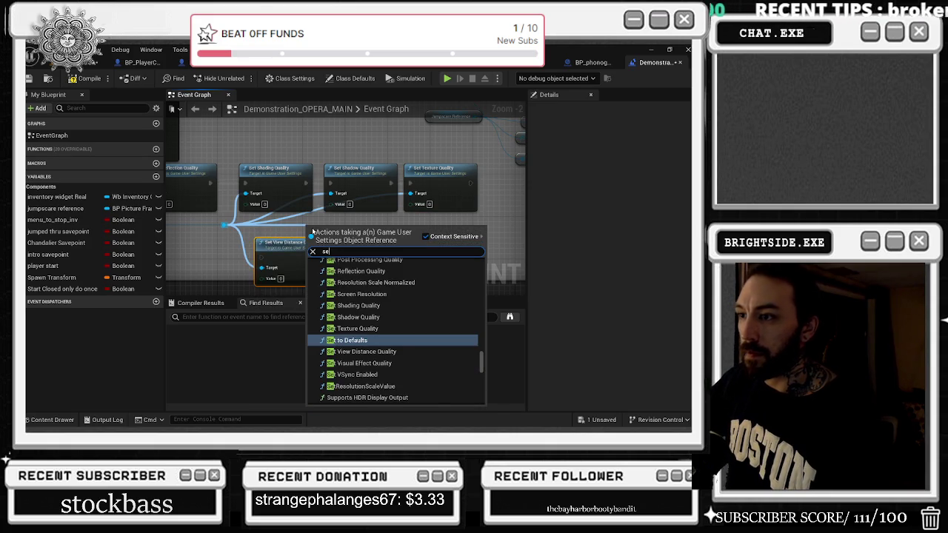
click(392, 358)
- Add a Set VSync Enabled node and pull Set Dynamic Resolution Enabled out below the chain
drag(225, 225, 294, 226)
mouse_move(295, 226)
mouse_down()
mouse_move(463, 242)
mouse_move(356, 193)
mouse_up()
click(415, 375)
drag(266, 190, 275, 193)
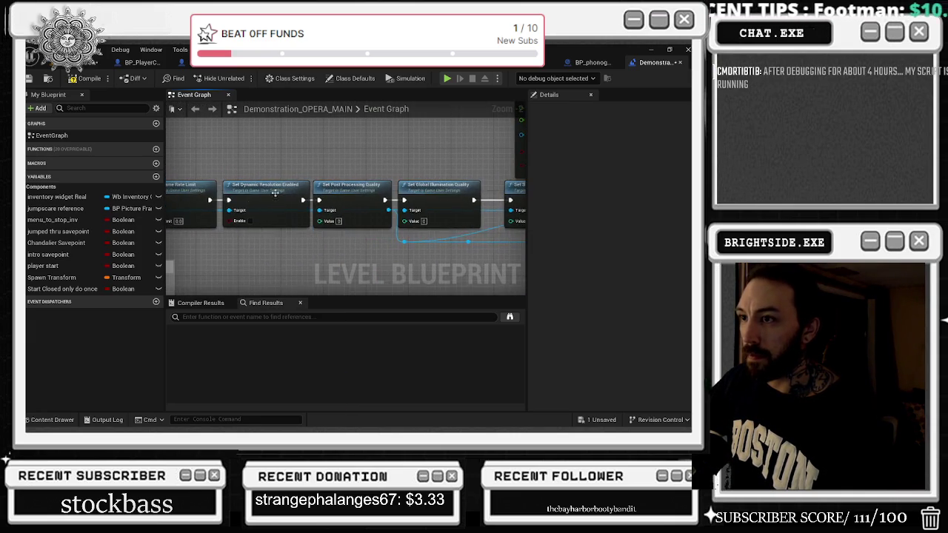
drag(213, 198, 320, 200)
mouse_move(267, 185)
mouse_down()
mouse_move(278, 232)
mouse_move(421, 255)
mouse_move(467, 244)
mouse_move(411, 238)
mouse_up()
- Drop Set Dynamic Resolution Enabled into the lower row of new settings nodes
scroll(419, 258, down, 2)
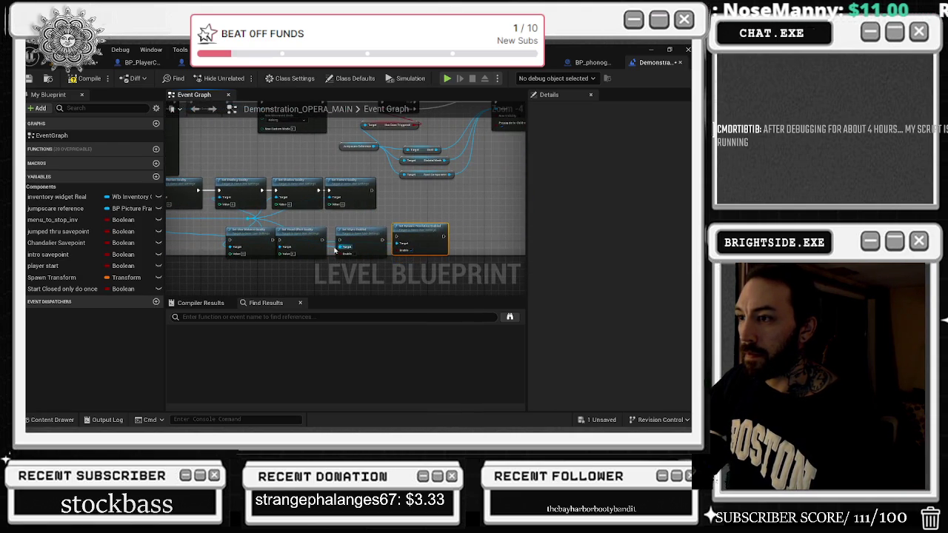
scroll(334, 252, up, 1)
click(274, 227)
- Marquee-select the upper and lower rows of scalability settings nodes
scroll(273, 227, down, 3)
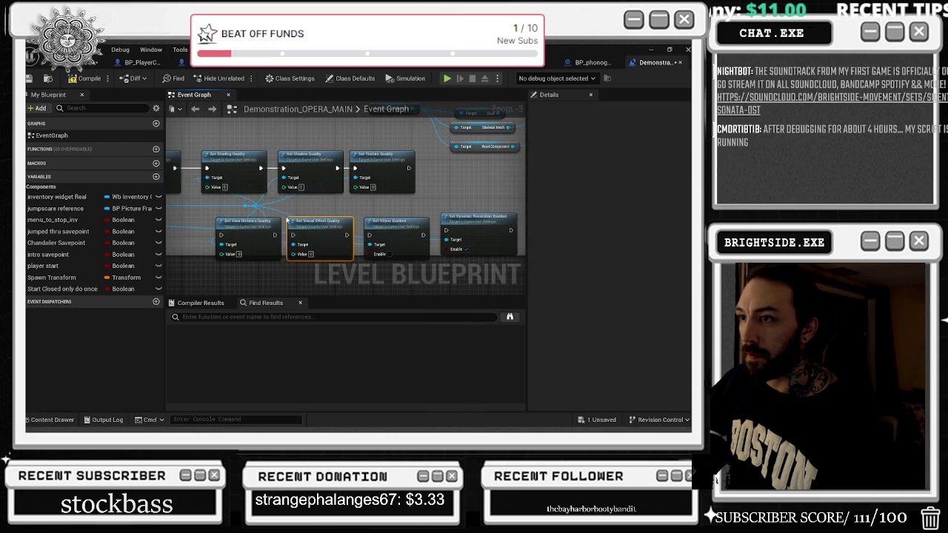
drag(343, 210, 510, 212)
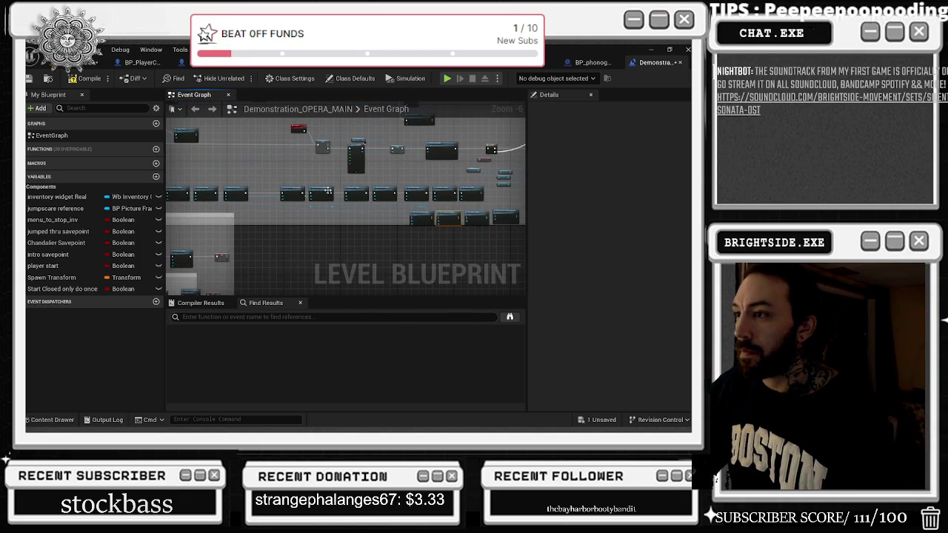
mouse_move(274, 192)
mouse_down()
mouse_move(481, 196)
mouse_move(453, 195)
mouse_up()
scroll(358, 220, down, 1)
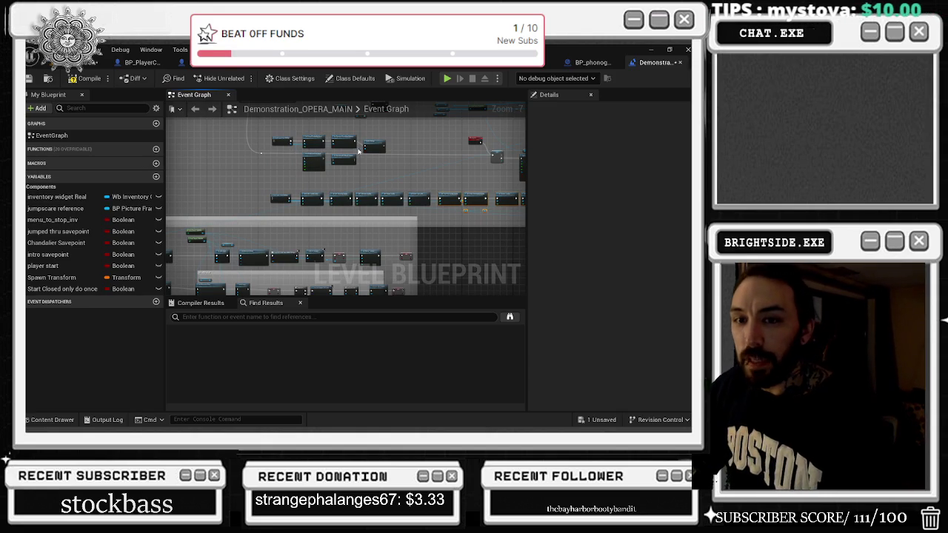
mouse_move(255, 186)
mouse_down()
mouse_move(224, 183)
mouse_move(508, 221)
mouse_move(487, 217)
mouse_move(458, 183)
mouse_up()
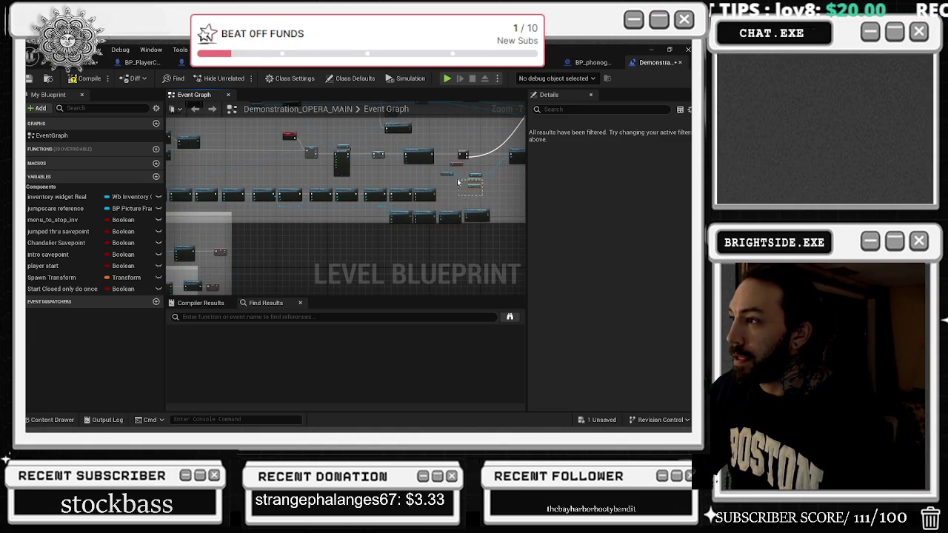
mouse_move(510, 221)
mouse_down()
mouse_move(387, 213)
mouse_move(361, 225)
mouse_up()
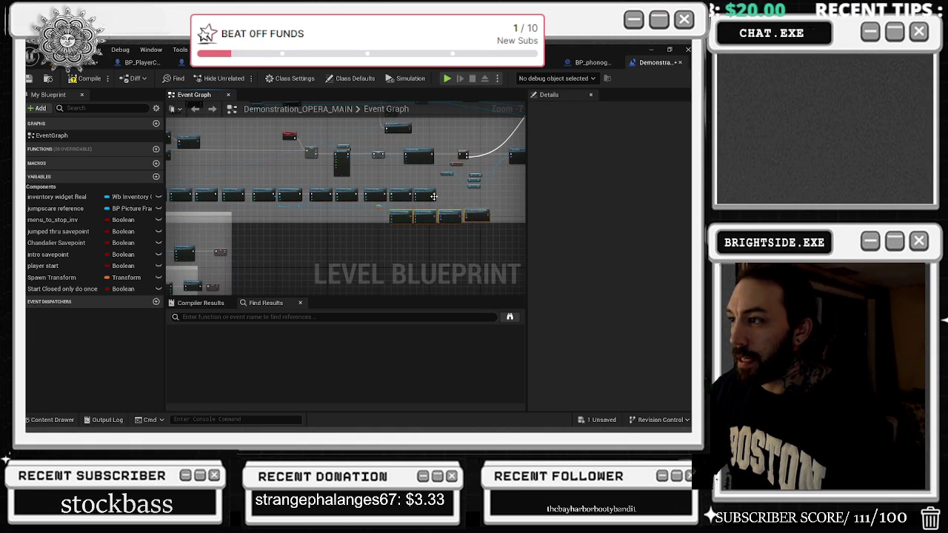
drag(443, 191, 320, 194)
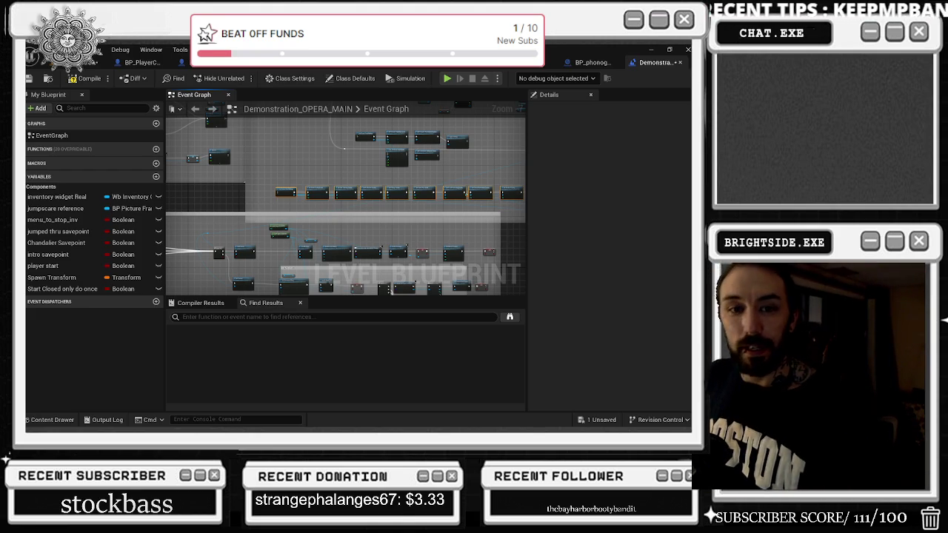
scroll(307, 194, up, 3)
scroll(306, 194, down, 3)
scroll(307, 194, up, 1)
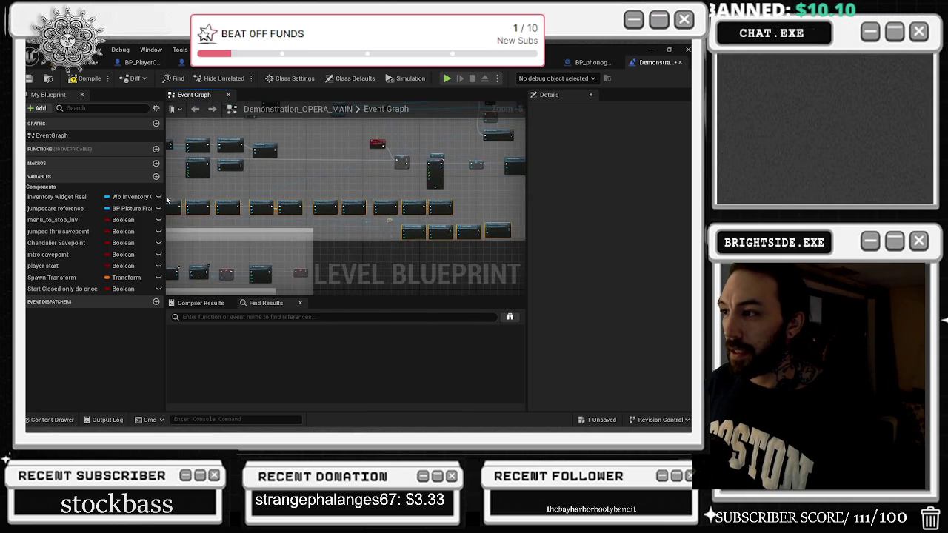
- Collapse the selected settings nodes with Collapse Nodes and move the CollapseGraph node right
right_click(381, 196)
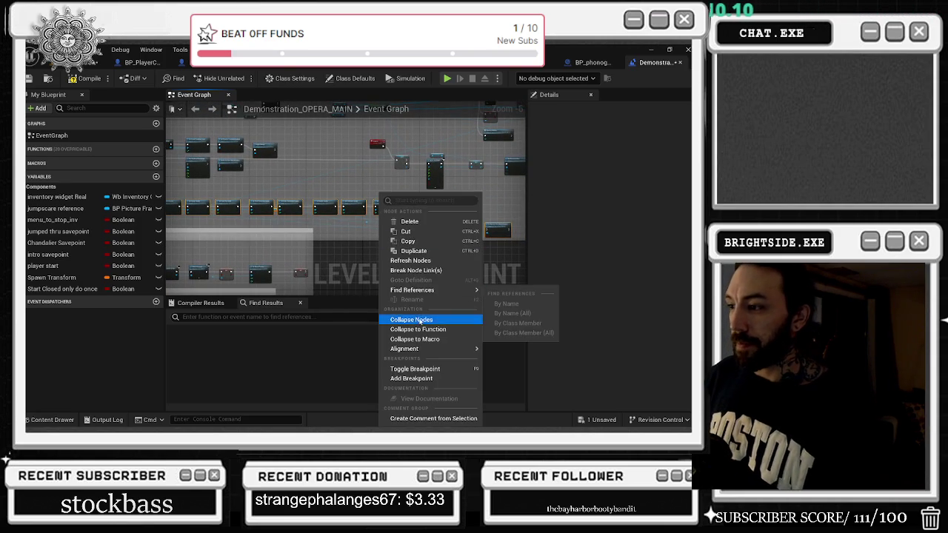
click(411, 319)
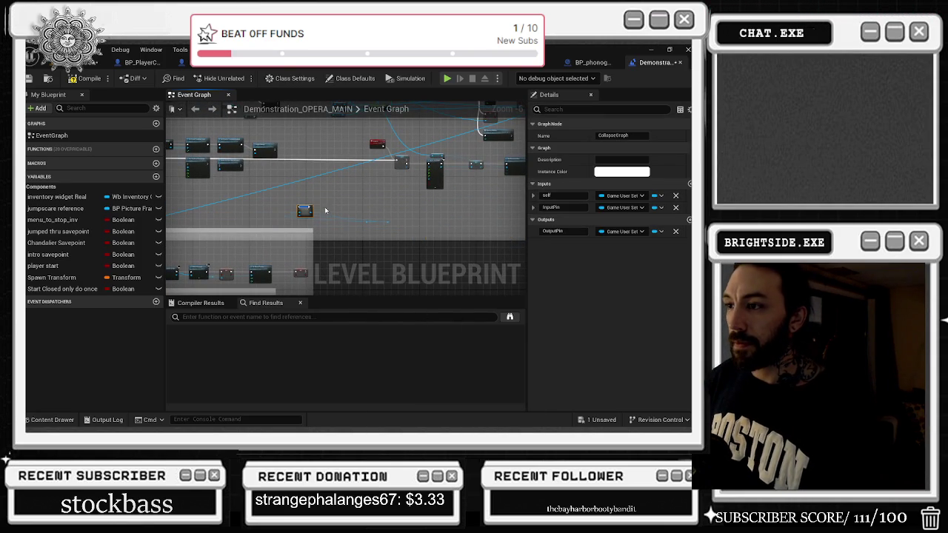
scroll(317, 200, up, 3)
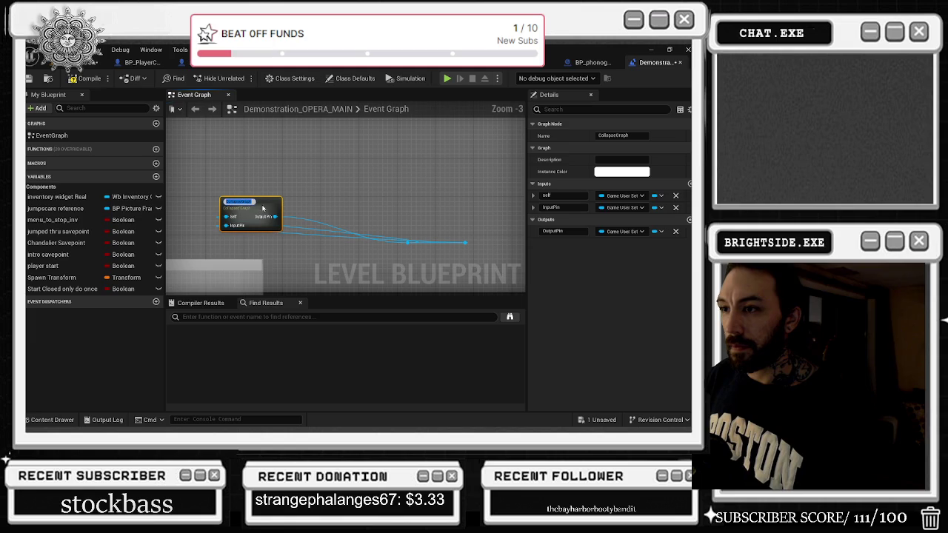
mouse_move(271, 209)
mouse_down()
mouse_move(324, 203)
mouse_move(518, 218)
mouse_move(445, 215)
mouse_move(368, 177)
mouse_move(300, 235)
mouse_up()
scroll(449, 219, down, 2)
scroll(400, 192, up, 1)
- Line up the three Set nodes and Apply Settings in one row
drag(289, 127, 280, 263)
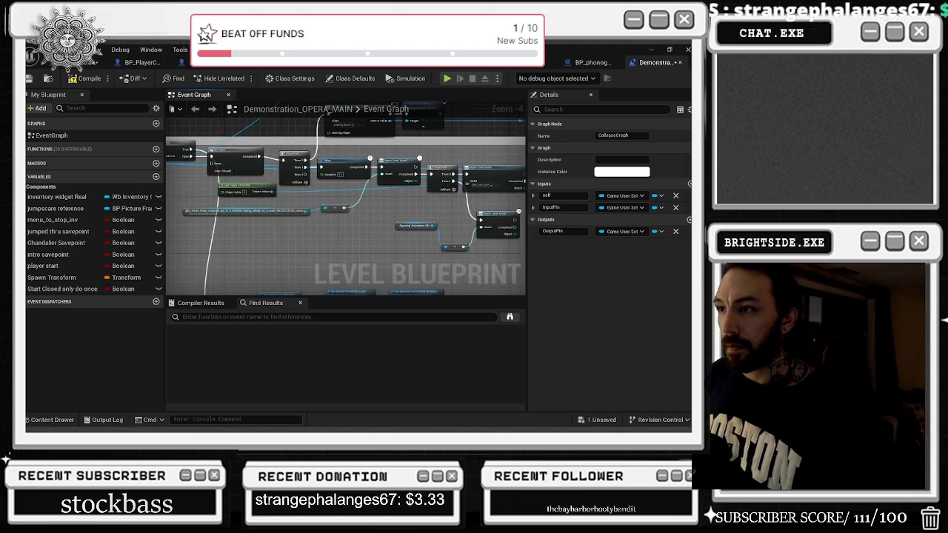
drag(331, 219, 294, 152)
mouse_move(263, 202)
mouse_down()
mouse_move(296, 237)
mouse_move(400, 252)
mouse_move(400, 215)
mouse_up()
drag(463, 239, 474, 209)
drag(384, 249, 392, 225)
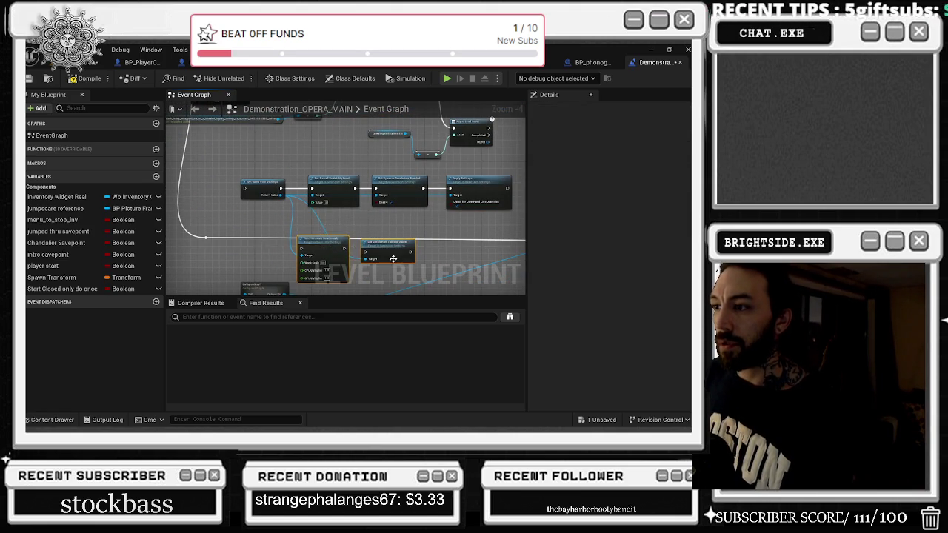
drag(220, 210, 470, 226)
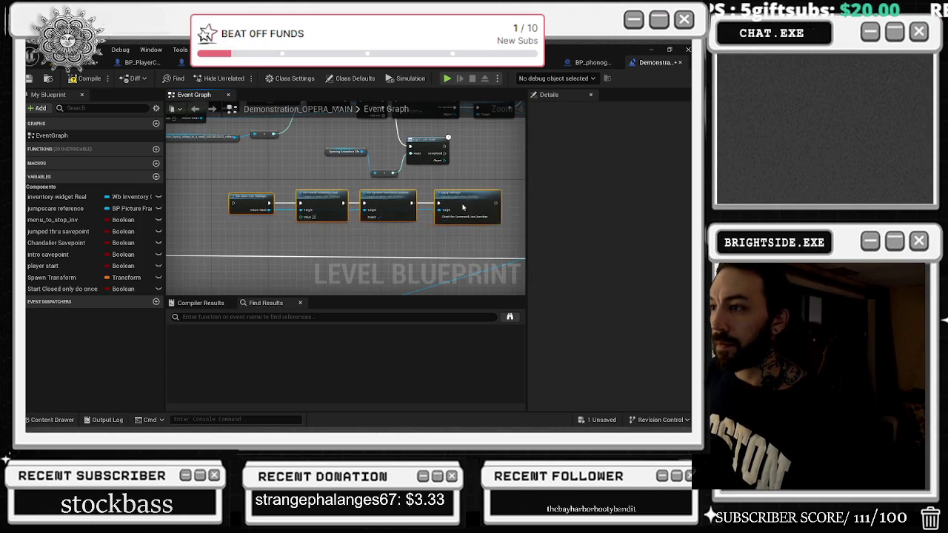
drag(360, 202, 370, 237)
mouse_move(245, 136)
mouse_down()
mouse_move(296, 197)
mouse_move(246, 239)
mouse_up()
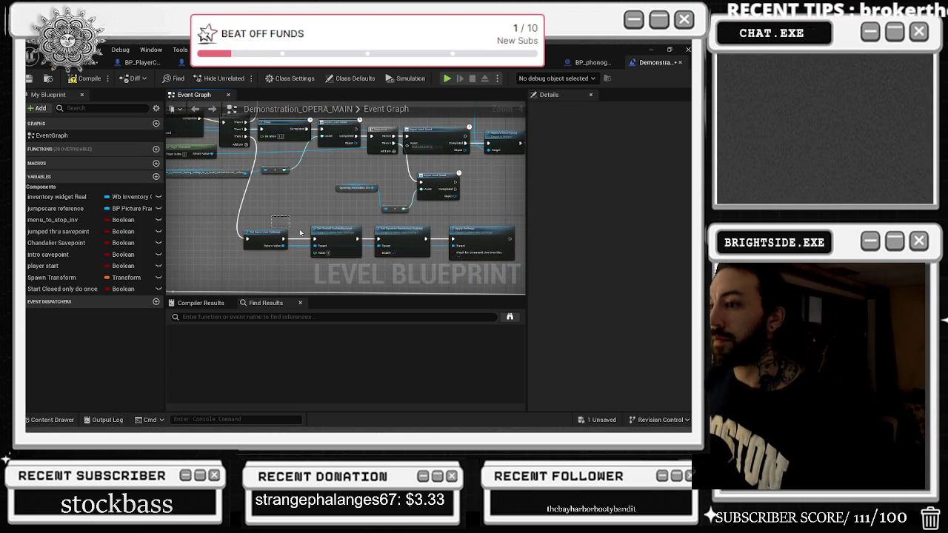
- Nudge the Get Game User Settings node slightly right and add a Sequence node
scroll(334, 263, up, 1)
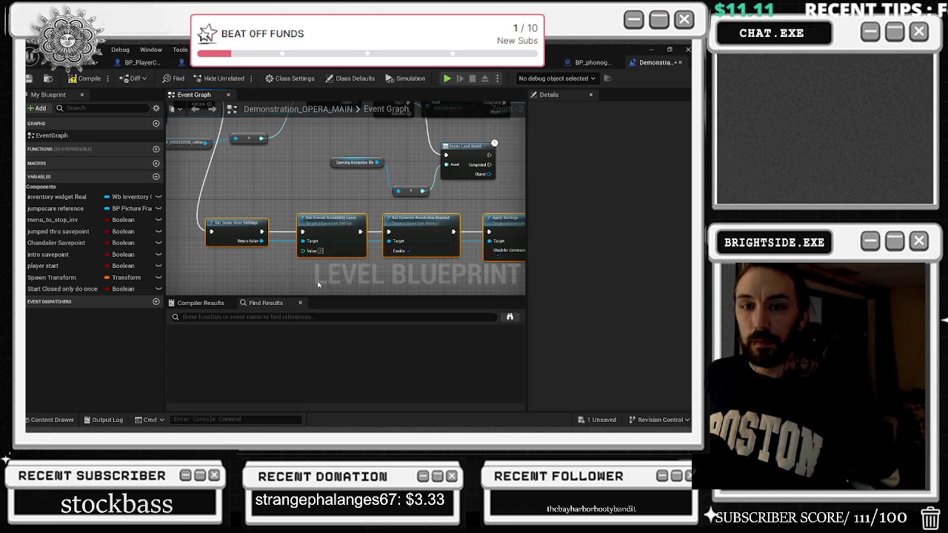
scroll(278, 188, down, 3)
scroll(264, 197, up, 3)
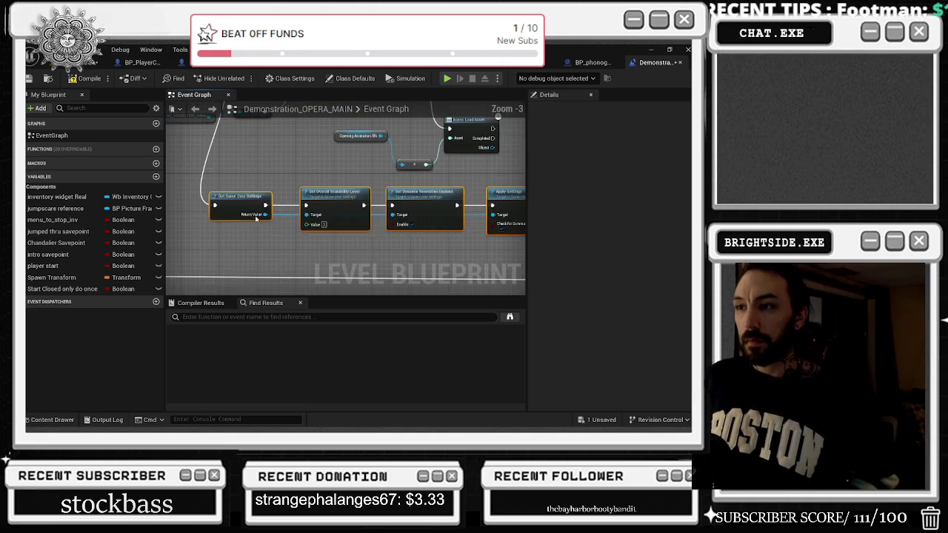
drag(248, 200, 263, 201)
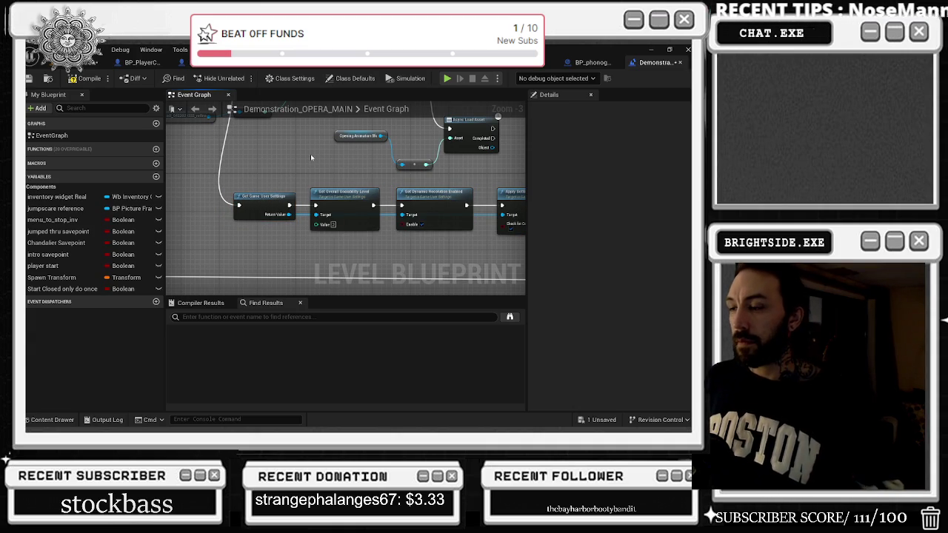
scroll(298, 207, down, 2)
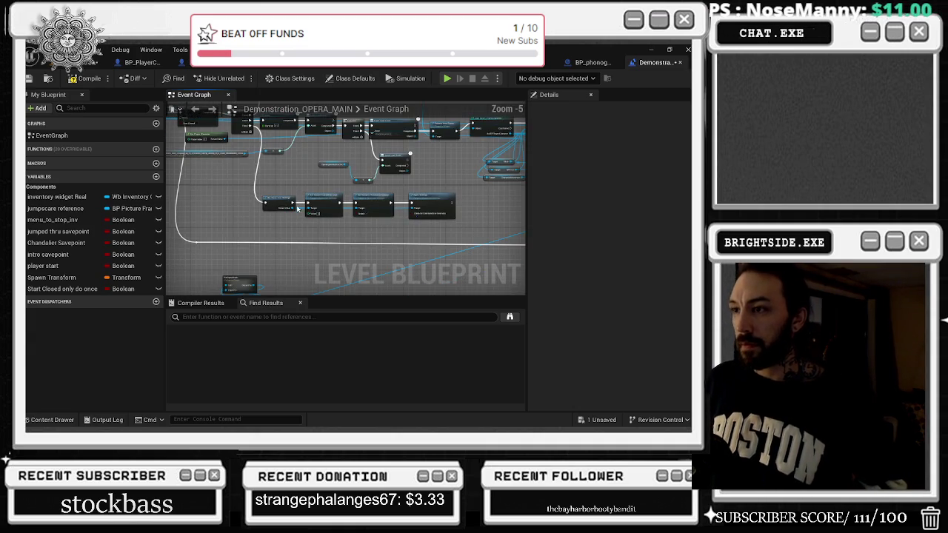
scroll(183, 178, up, 2)
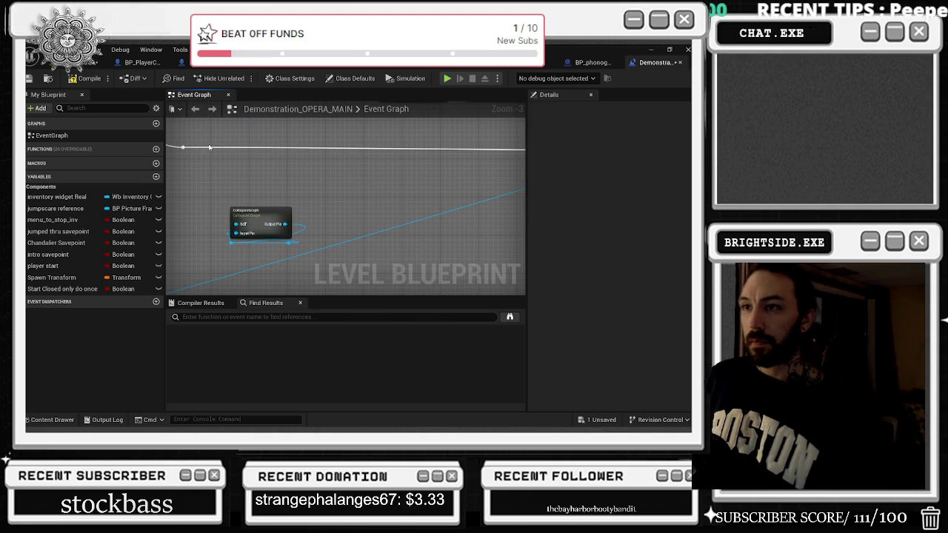
click(199, 141)
- Place the Sequence node, wiring Then 0 into the main execution line and Then 1 to CollapseGraph
drag(201, 143, 200, 139)
click(256, 148)
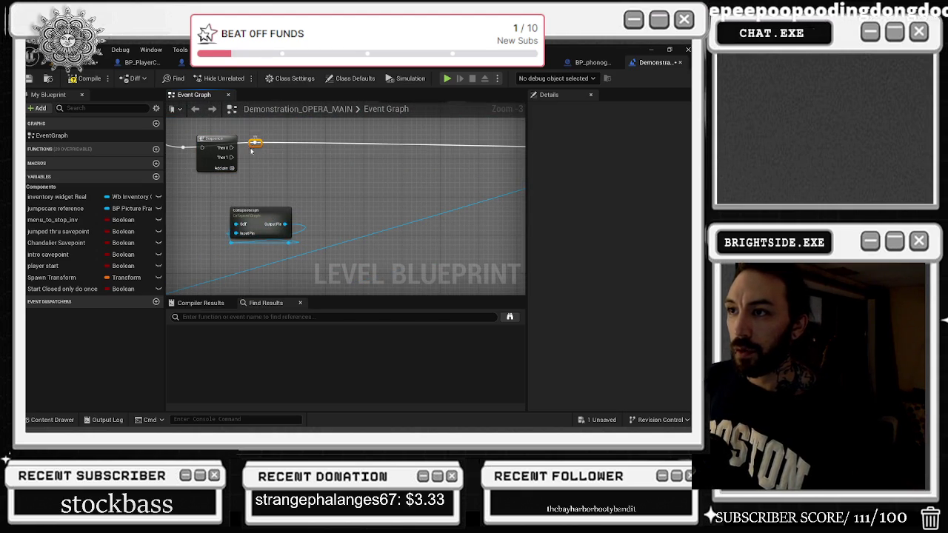
mouse_move(232, 147)
mouse_down()
mouse_move(253, 146)
mouse_move(254, 226)
mouse_move(276, 215)
mouse_up()
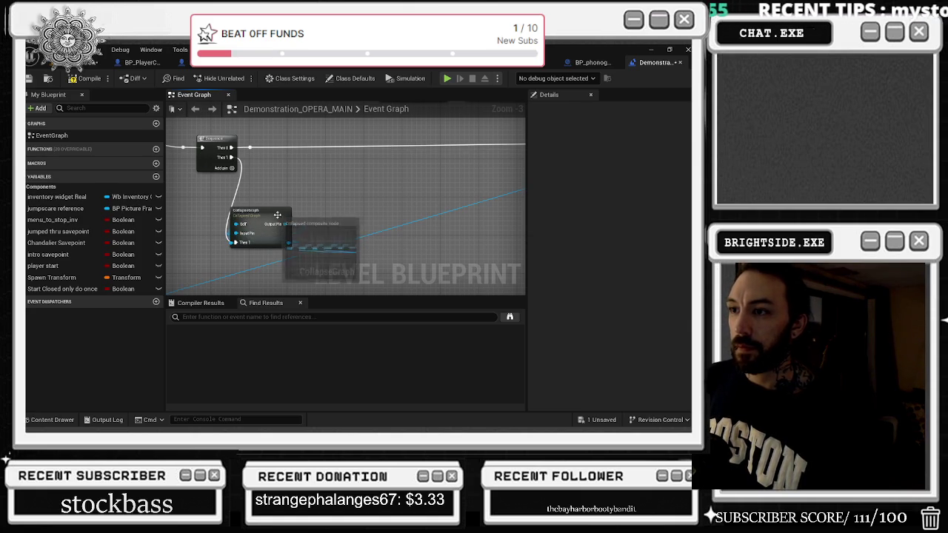
click(280, 211)
- Open the collapsed graph and wire its Inputs to Get Game User Settings
double_click(280, 212)
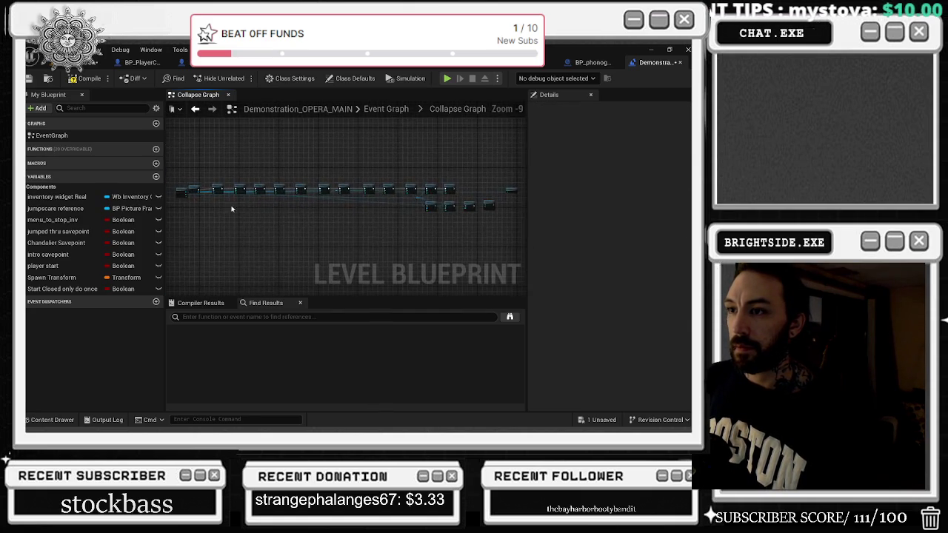
mouse_move(332, 194)
mouse_down()
mouse_move(381, 185)
mouse_move(364, 164)
mouse_move(322, 151)
mouse_up()
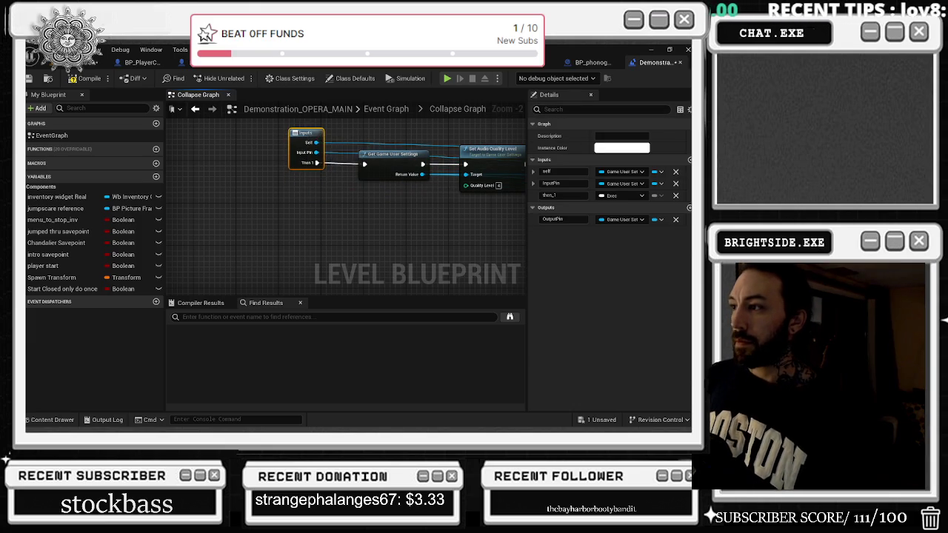
drag(488, 170, 307, 185)
drag(392, 172, 295, 180)
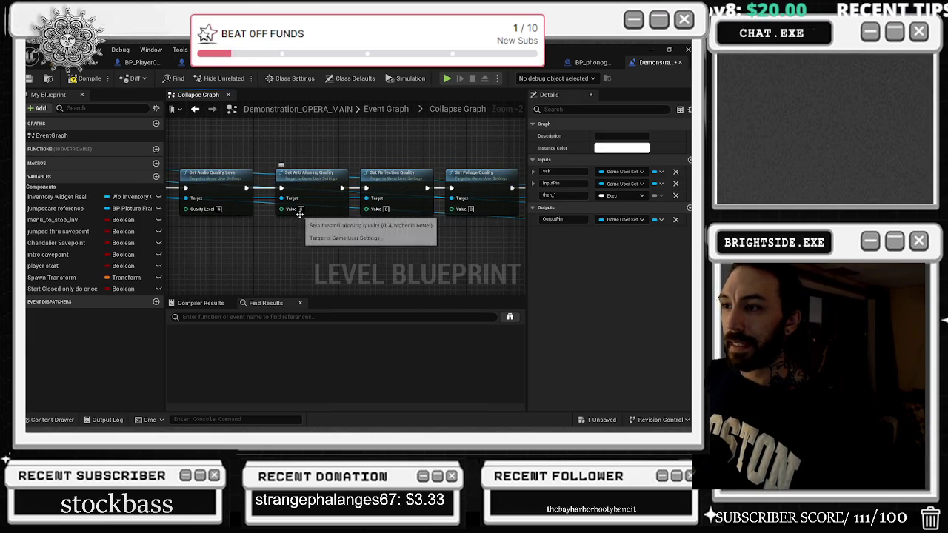
drag(304, 212, 322, 157)
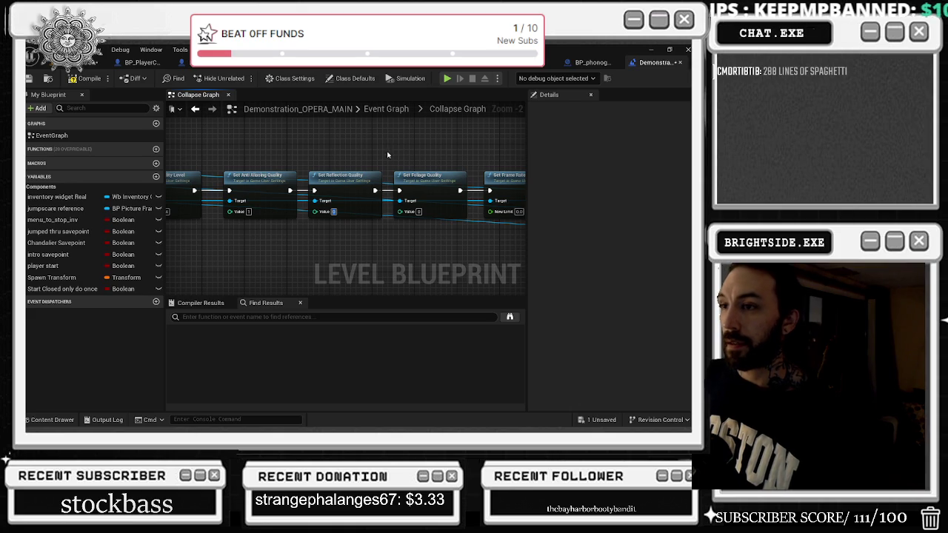
drag(432, 161, 350, 153)
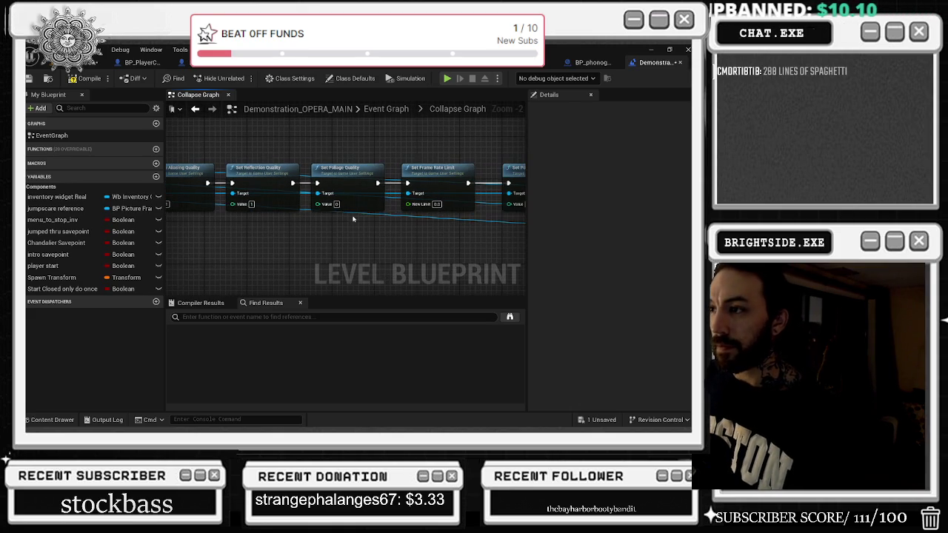
drag(413, 151, 315, 145)
- Set frame rate limit 12, and post-processing, global illumination and shadow quality to 2
click(320, 199)
text(12)
key(Return)
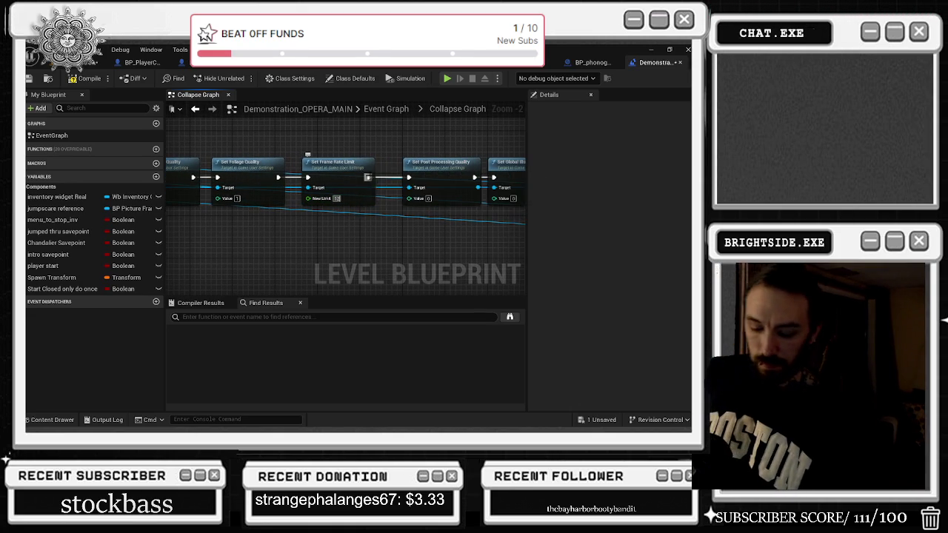
drag(445, 148, 216, 168)
text(3)
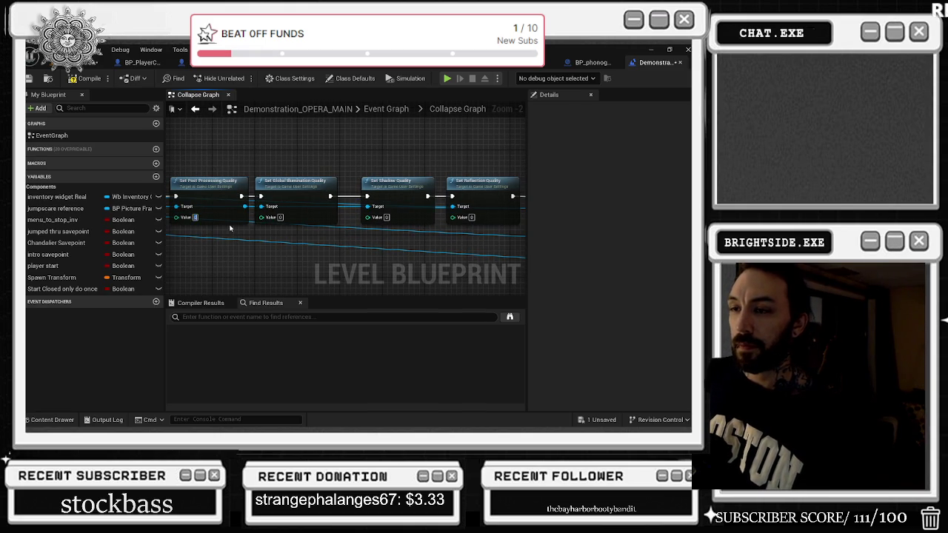
text(2)
key(Tab)
click(311, 182)
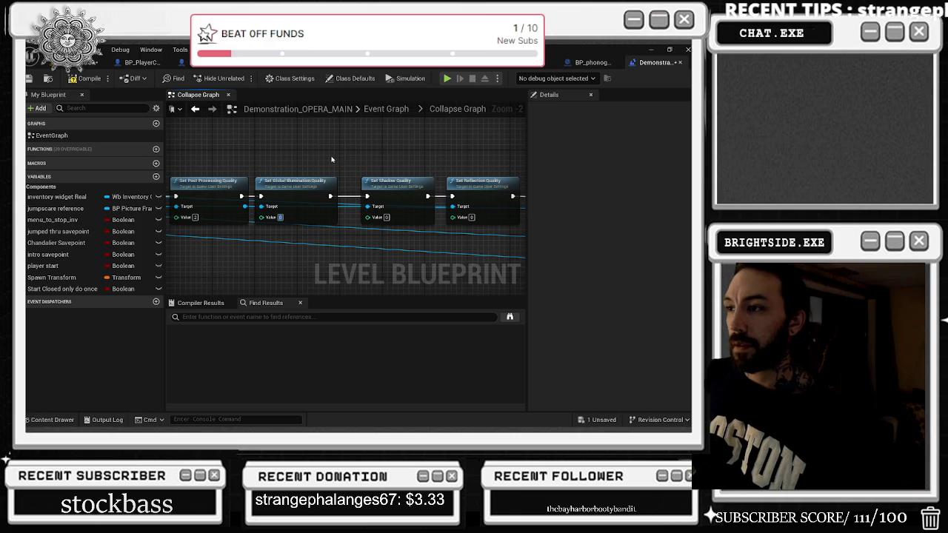
key(Tab)
text(2)
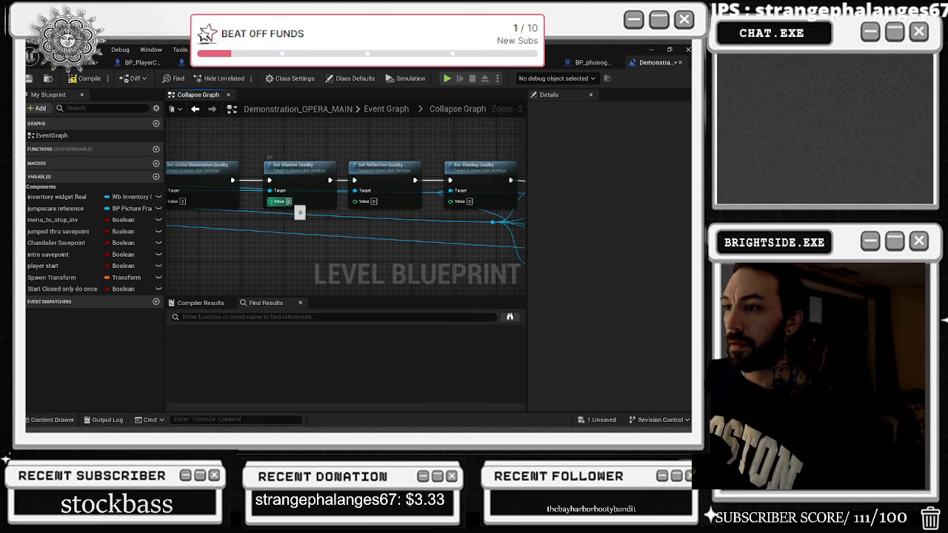
key(Tab)
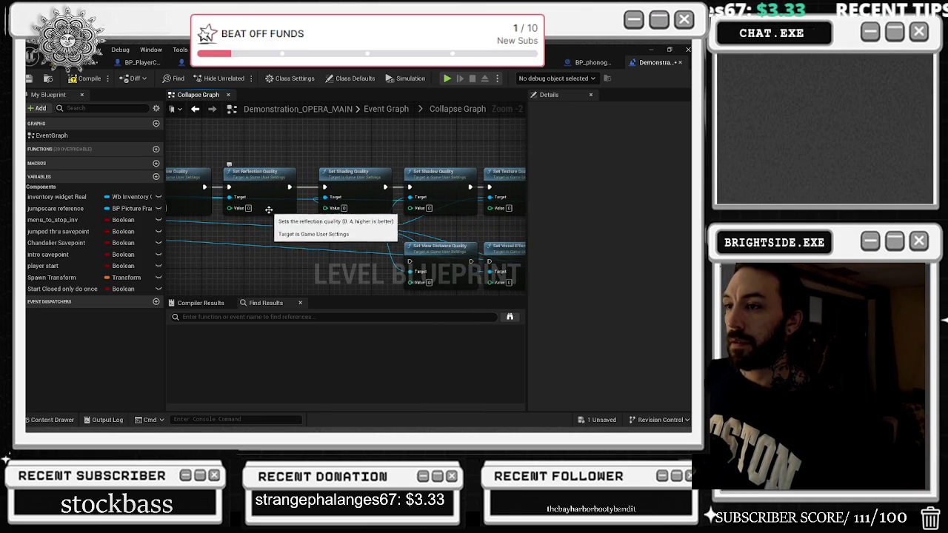
key(shift+Tab)
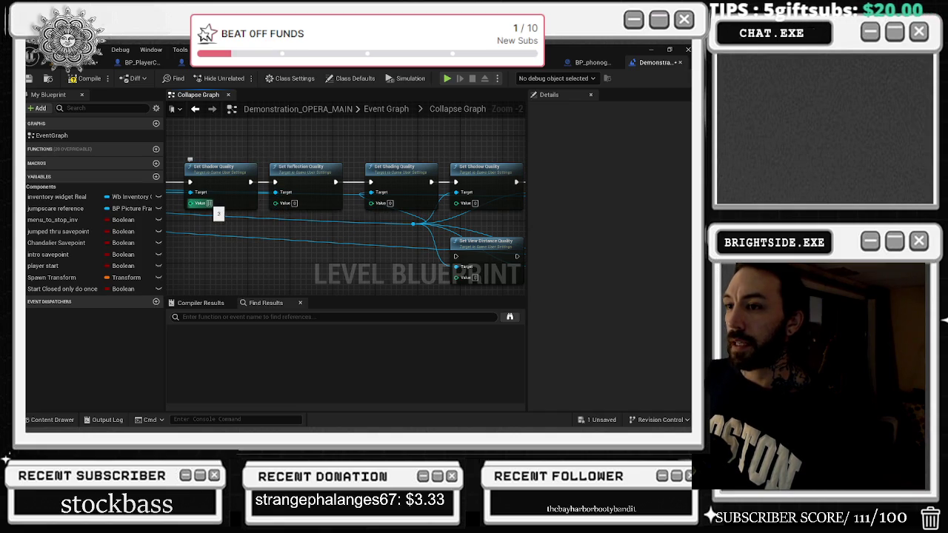
- Set shading quality to 1 and tidy the Set Shading Quality node and reroute
drag(322, 150, 466, 185)
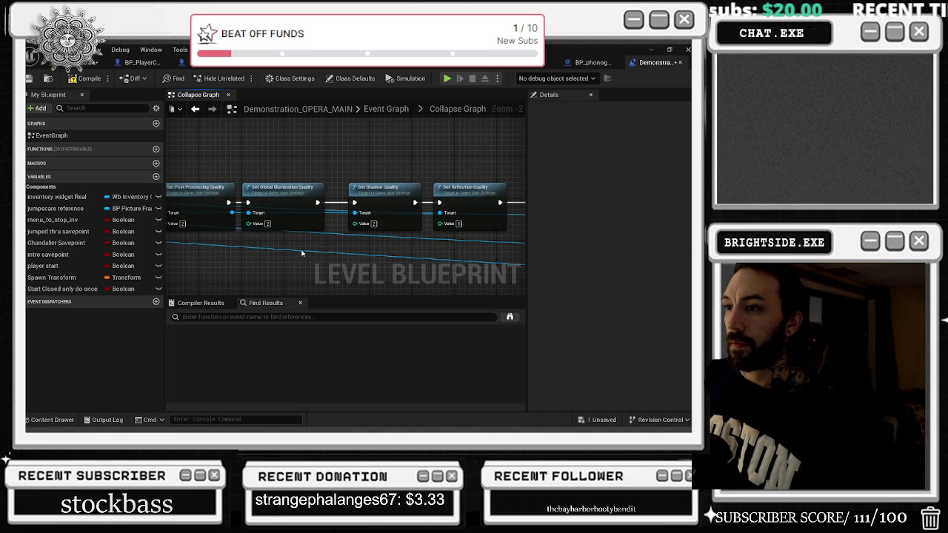
drag(267, 223, 298, 223)
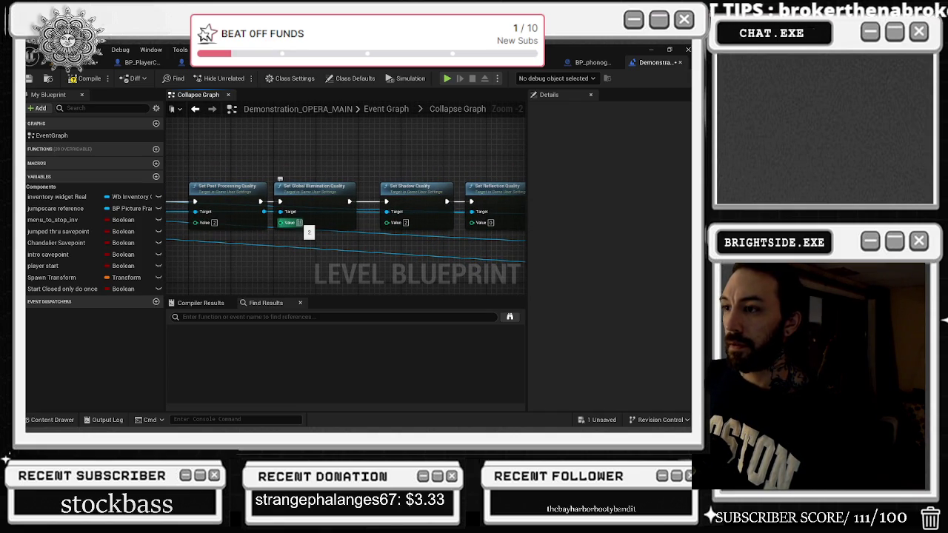
mouse_move(299, 223)
mouse_down()
mouse_move(297, 161)
mouse_move(364, 162)
mouse_up()
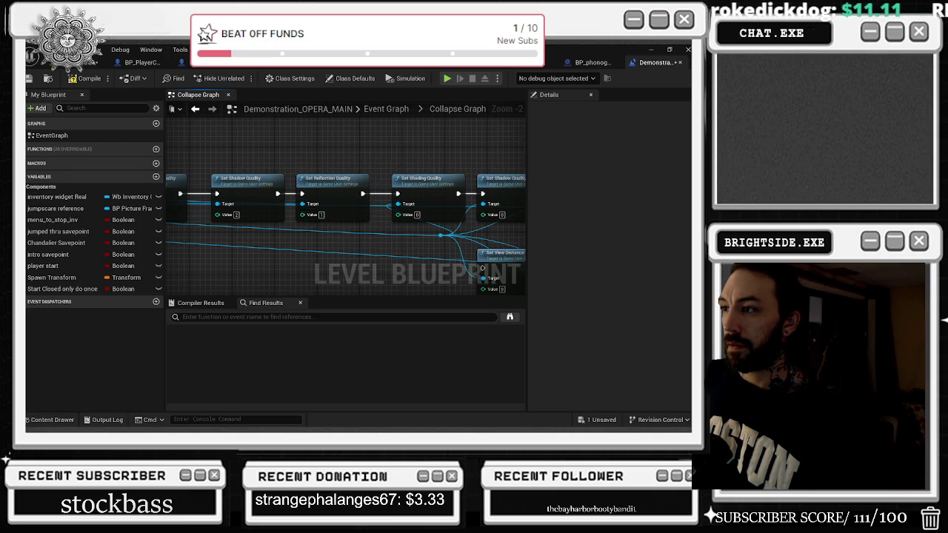
drag(331, 227, 243, 220)
drag(340, 219, 373, 145)
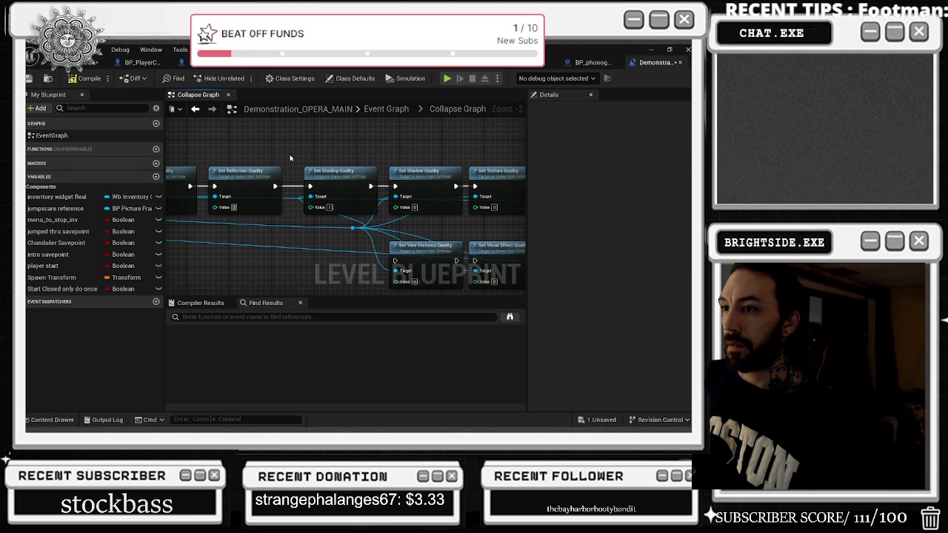
drag(333, 180, 322, 180)
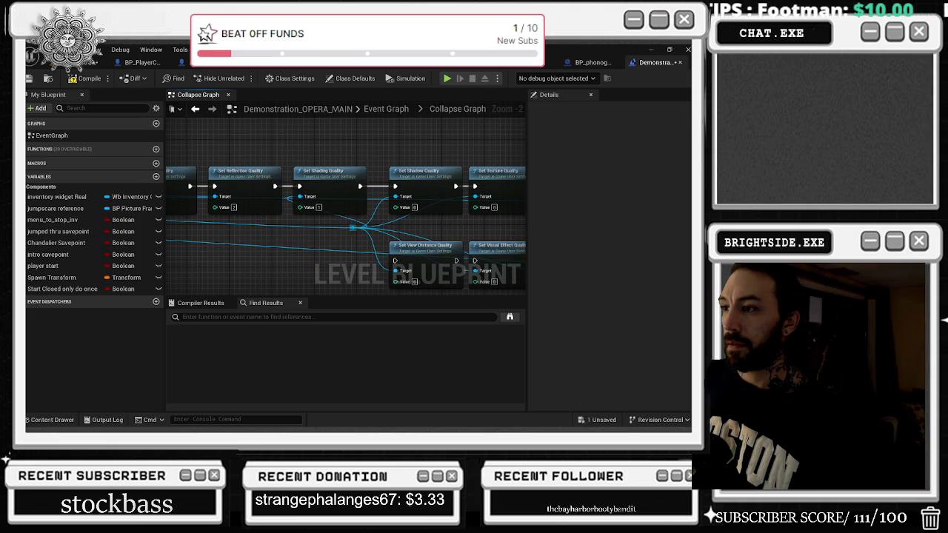
mouse_move(352, 228)
mouse_down()
mouse_move(283, 223)
mouse_move(289, 217)
mouse_up()
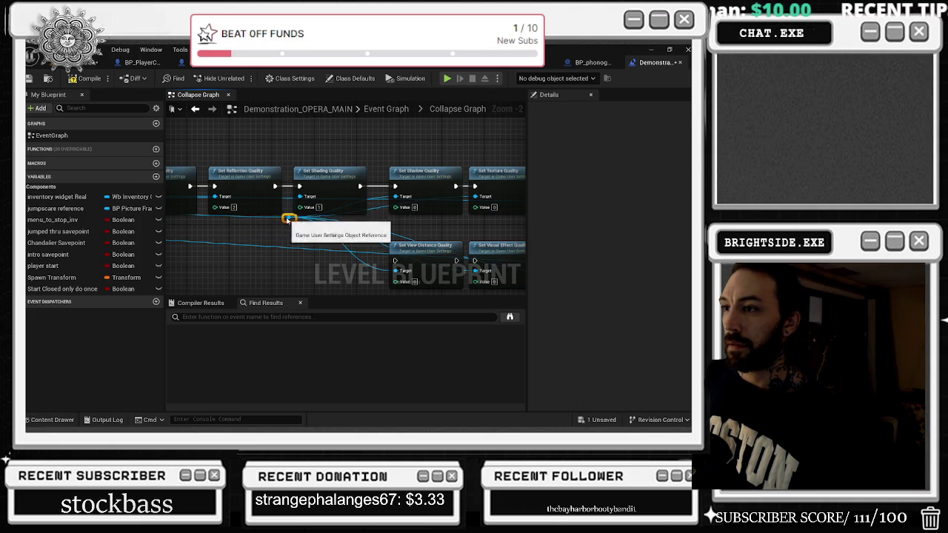
drag(416, 157, 363, 148)
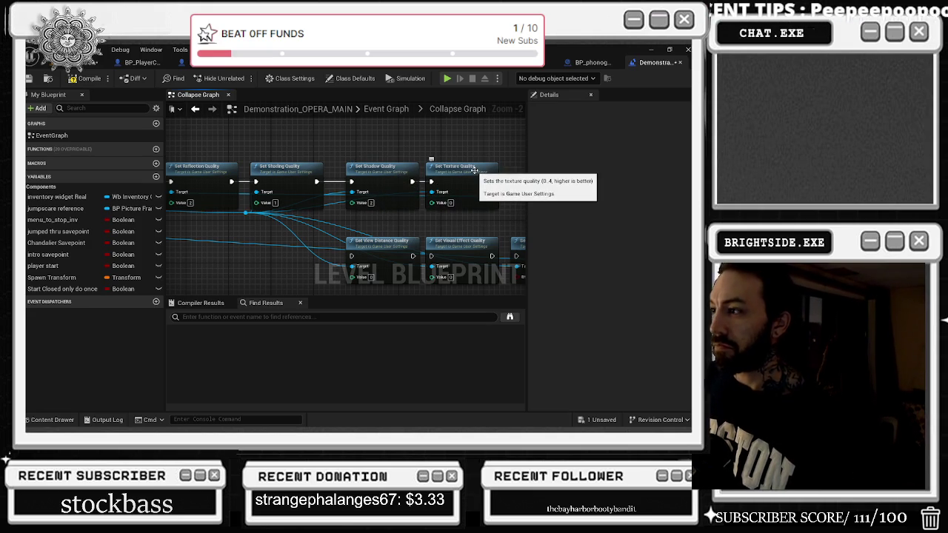
drag(475, 181, 412, 175)
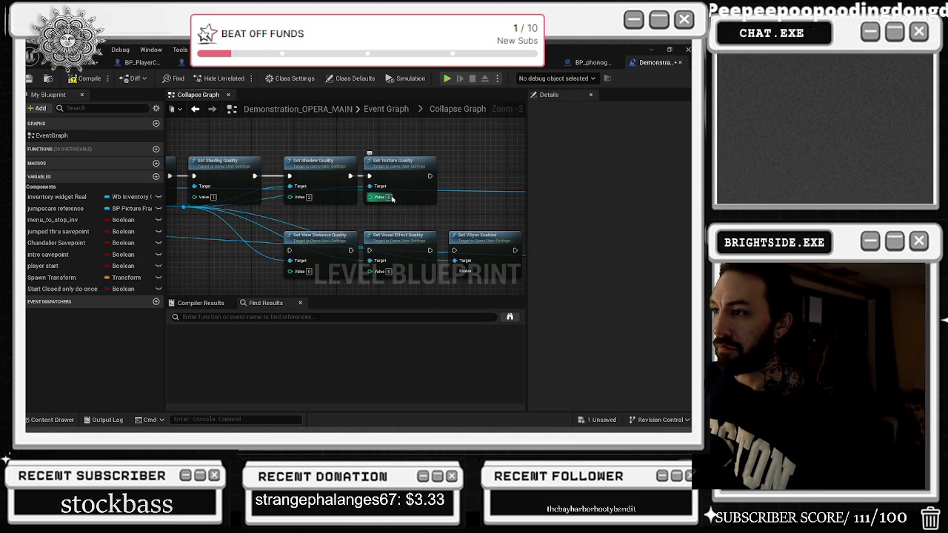
click(388, 197)
text(3)
key(Return)
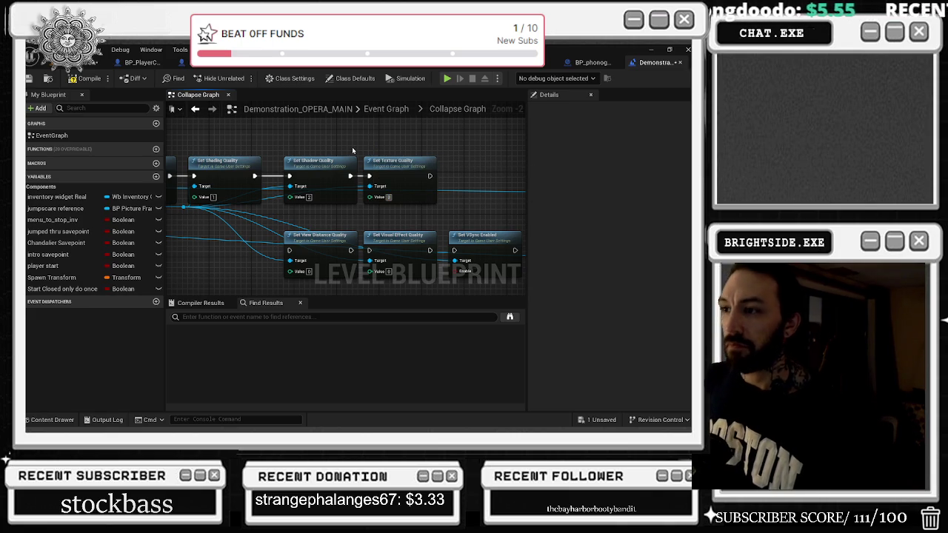
scroll(354, 148, down, 1)
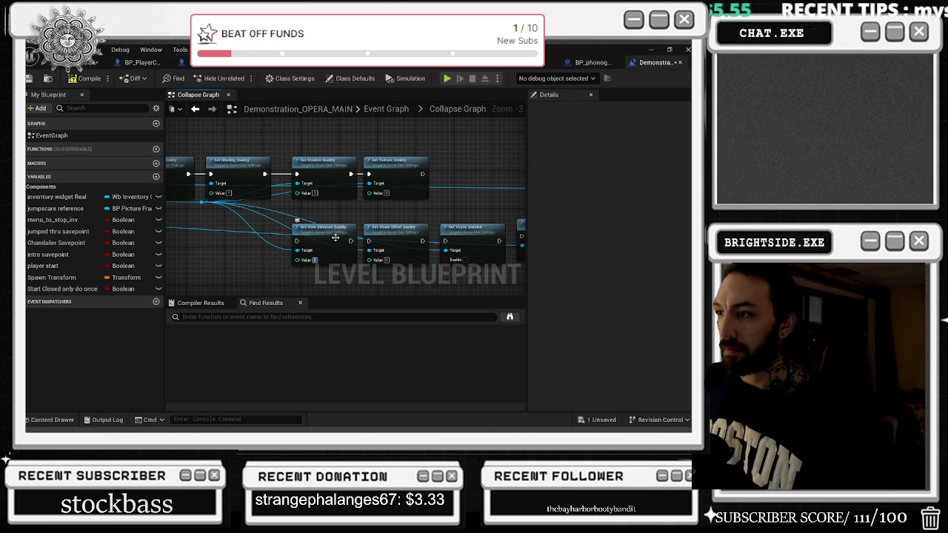
click(380, 260)
text(3)
key(Return)
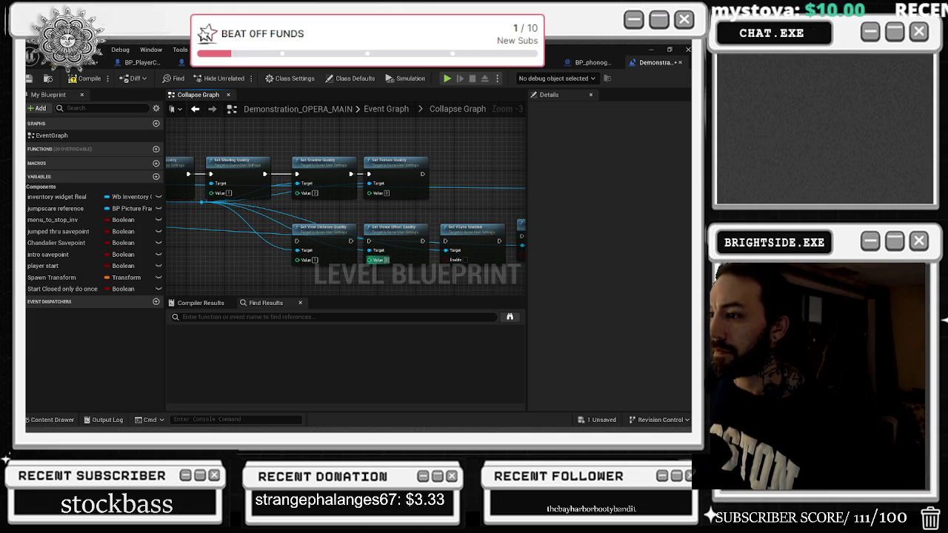
click(396, 233)
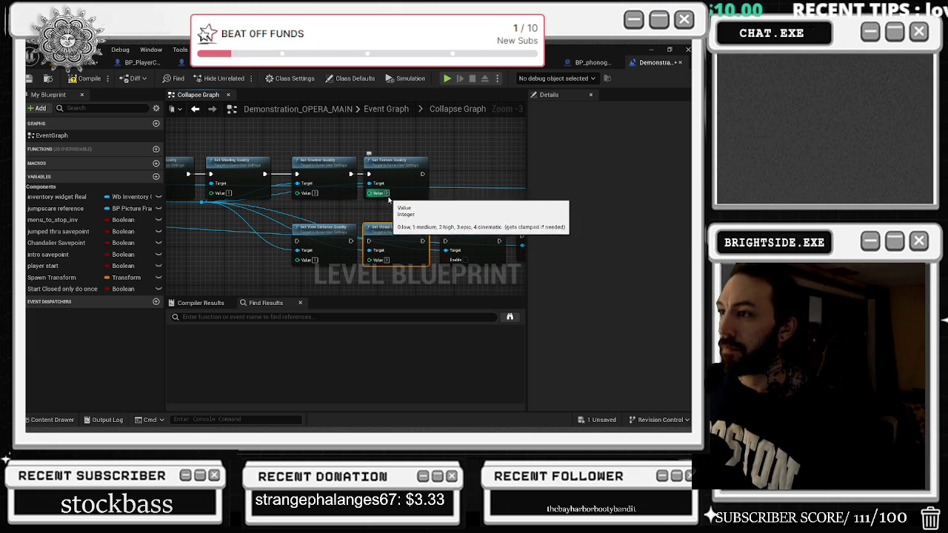
drag(420, 214, 359, 204)
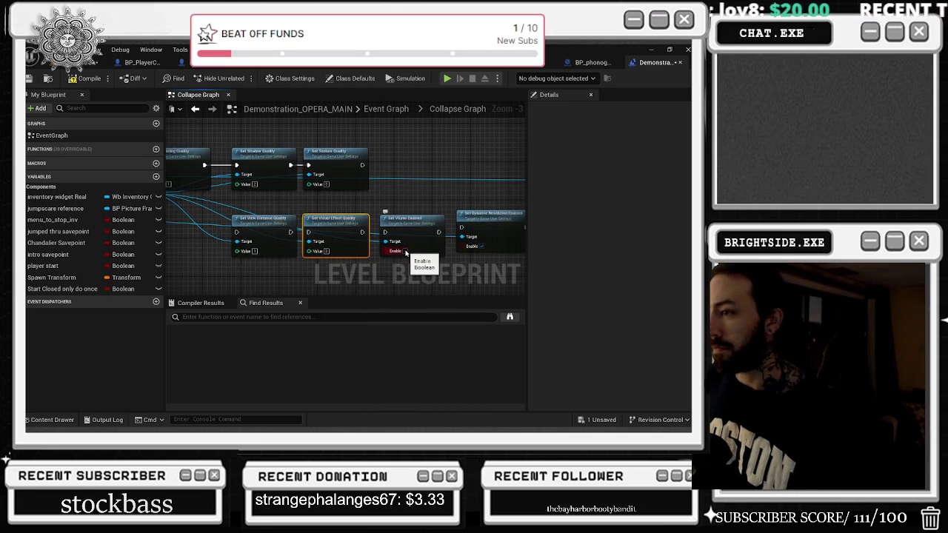
drag(481, 219, 417, 210)
click(415, 210)
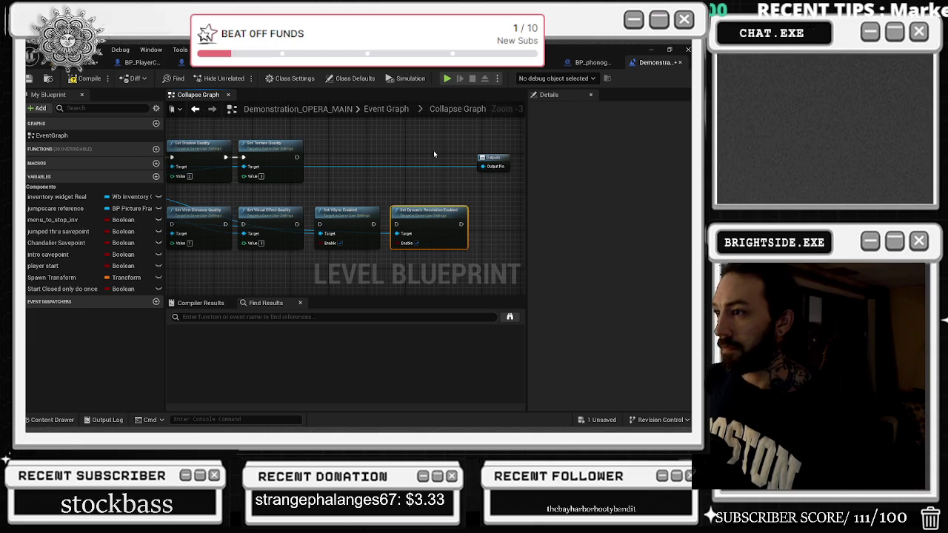
scroll(435, 154, down, 1)
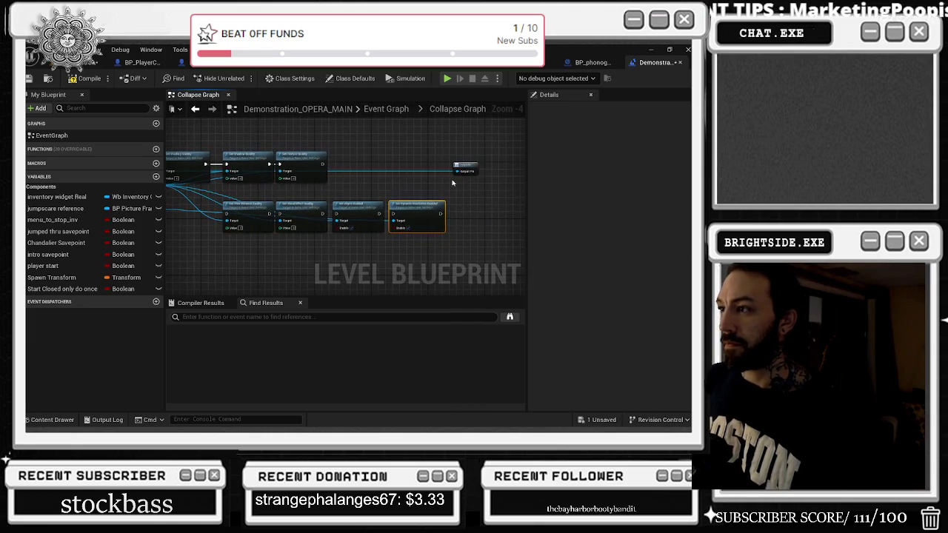
mouse_move(459, 172)
mouse_down()
mouse_move(473, 194)
mouse_move(176, 226)
mouse_move(303, 246)
mouse_move(224, 263)
mouse_up()
- Move the lower-row nodes into the top row and chain Set VSync Enabled and Dynamic Resolution after Visual Effect Quality
drag(255, 204, 471, 234)
mouse_move(244, 217)
mouse_down()
mouse_move(351, 166)
mouse_move(370, 169)
mouse_up()
click(368, 147)
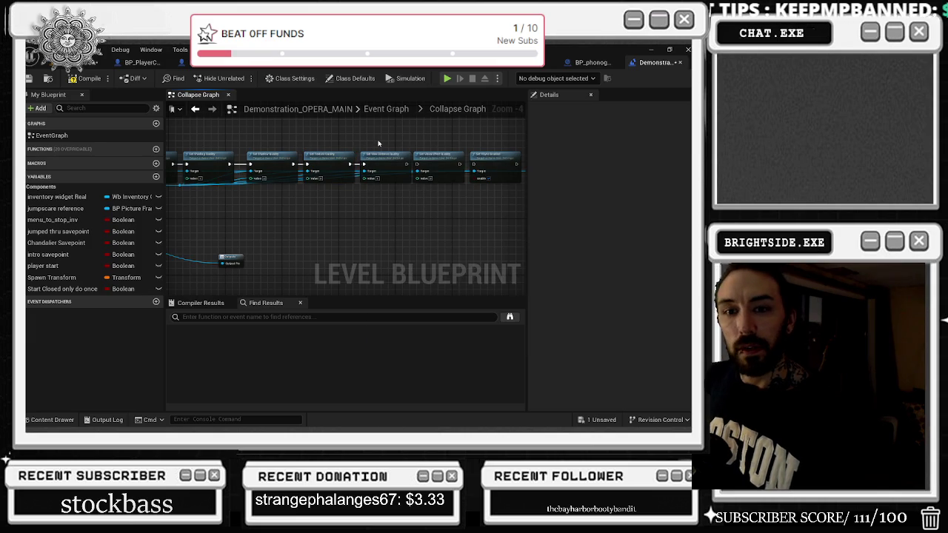
scroll(387, 135, up, 1)
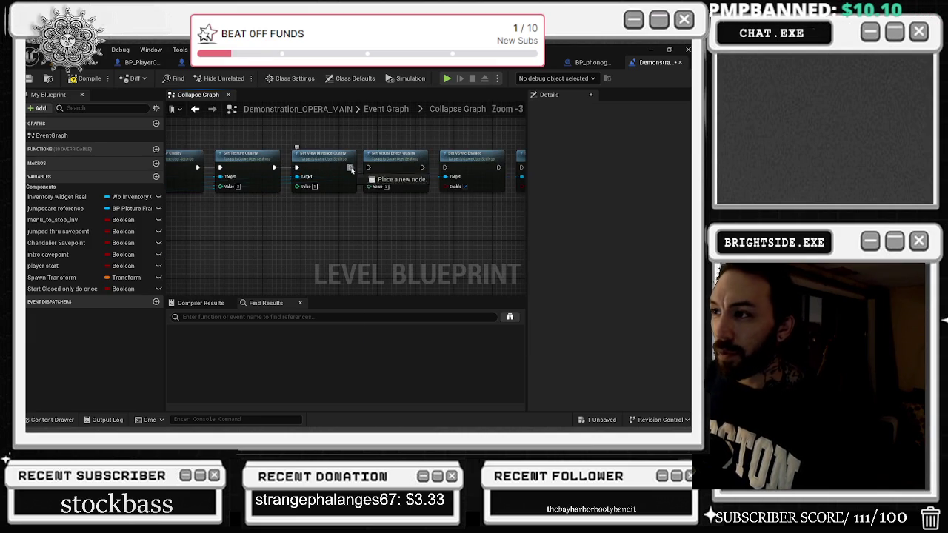
mouse_move(420, 168)
mouse_down()
mouse_move(459, 175)
mouse_move(423, 183)
mouse_move(445, 173)
mouse_up()
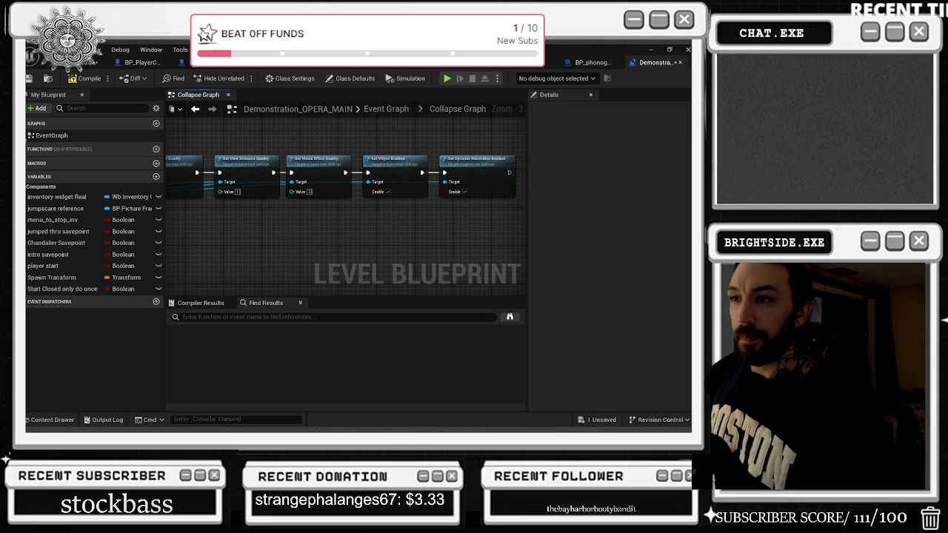
scroll(326, 138, down, 4)
scroll(235, 211, up, 4)
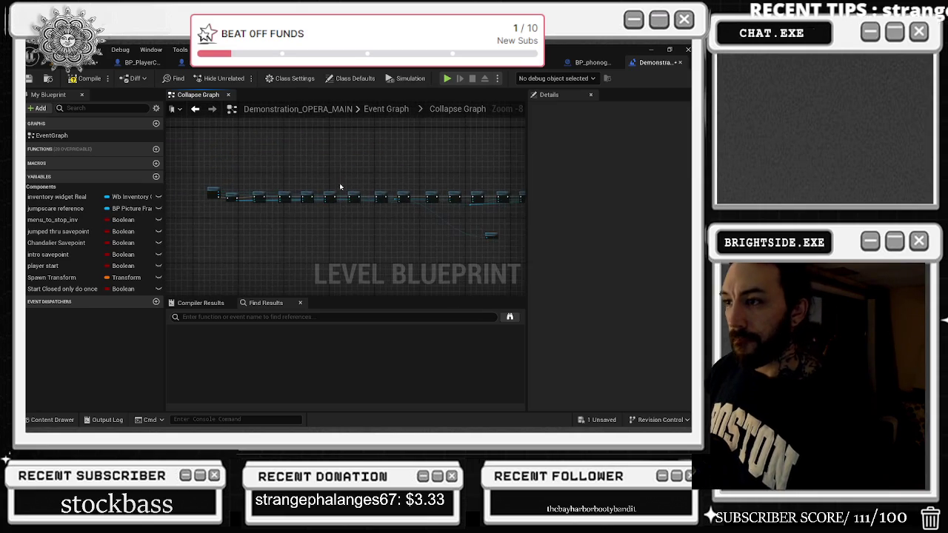
- Evenly space the Reflection, Frame Rate Limit, Foliage and Post Processing nodes along the chain
click(270, 151)
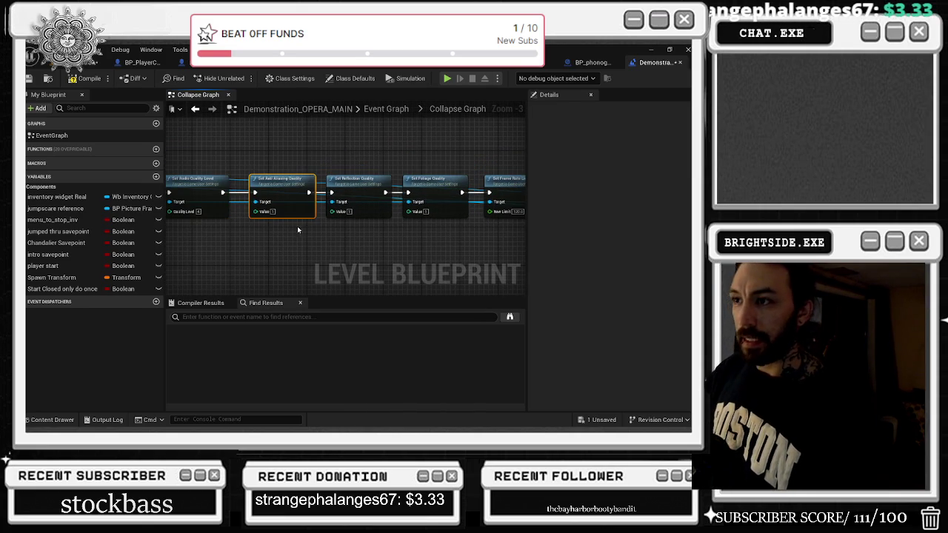
mouse_move(376, 151)
mouse_down()
mouse_move(316, 162)
mouse_move(393, 177)
mouse_move(278, 166)
mouse_up()
click(304, 200)
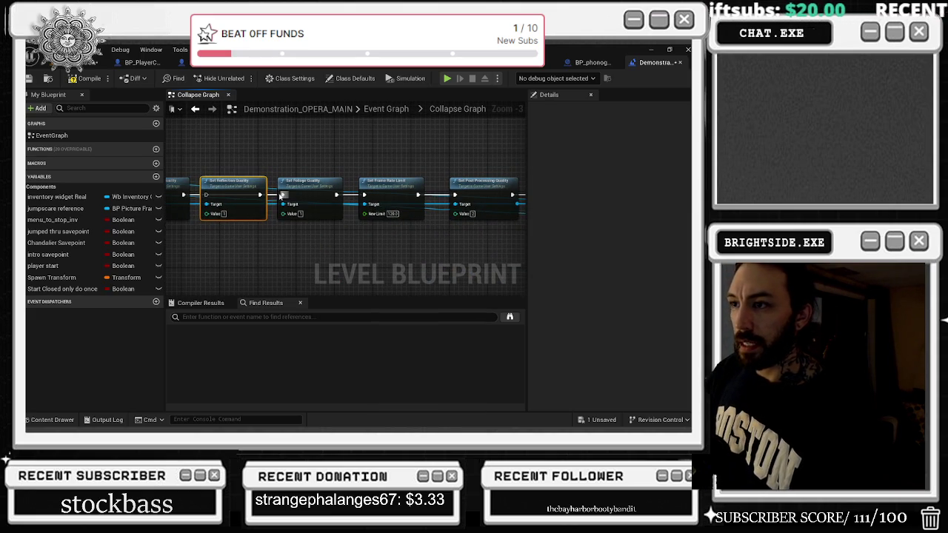
mouse_move(254, 213)
mouse_down()
mouse_move(328, 213)
mouse_move(230, 200)
mouse_up()
drag(425, 186, 340, 191)
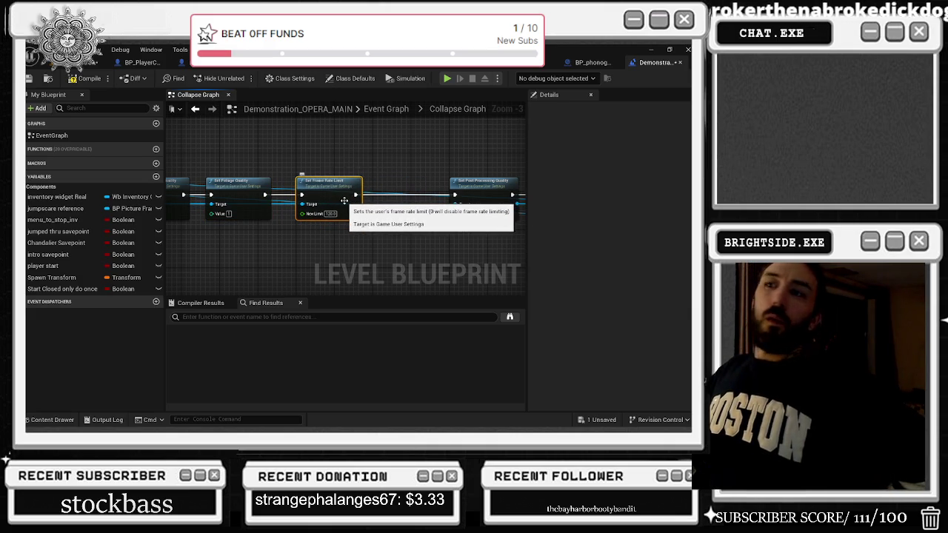
drag(216, 184, 222, 185)
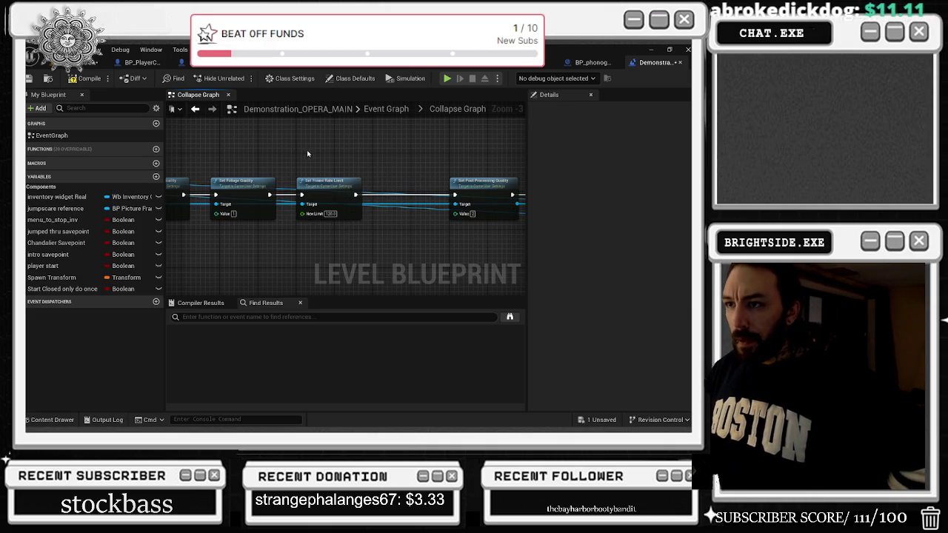
drag(351, 165, 183, 175)
drag(290, 192, 234, 192)
- Move Set Global Illumination Quality closer in and compile the level blueprint
click(366, 192)
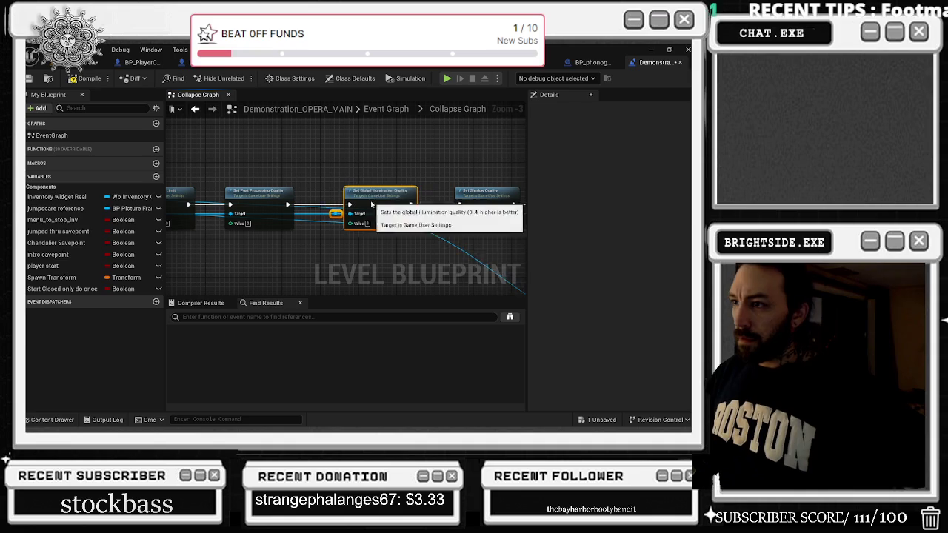
drag(366, 191, 333, 191)
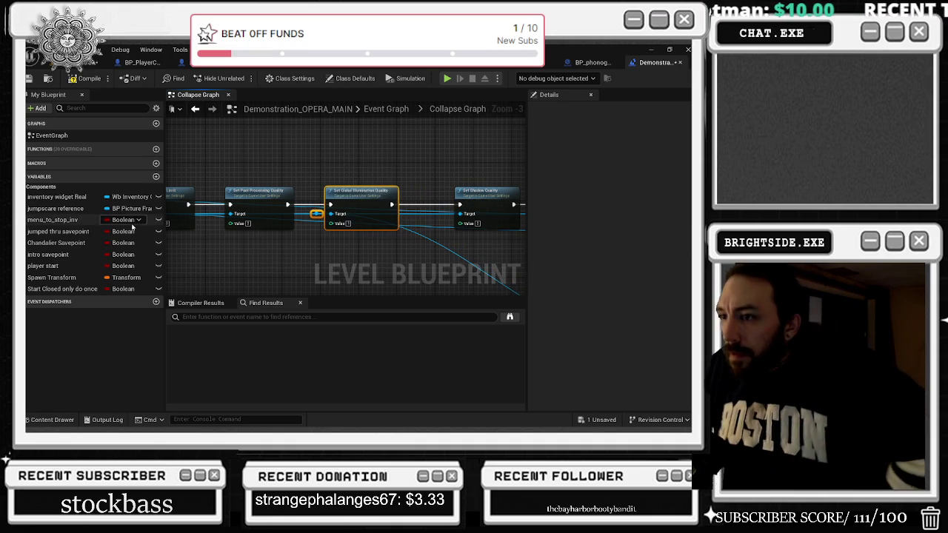
drag(348, 158, 284, 143)
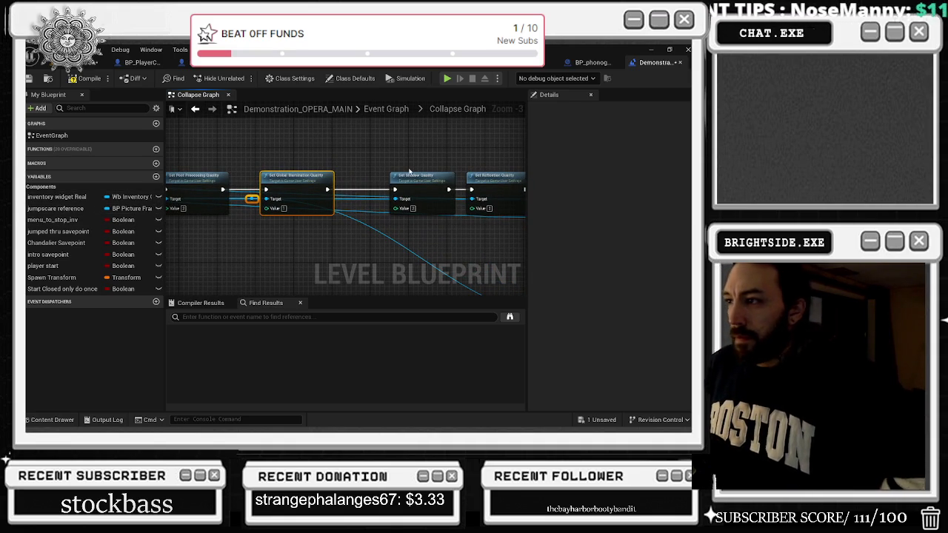
drag(406, 218, 324, 272)
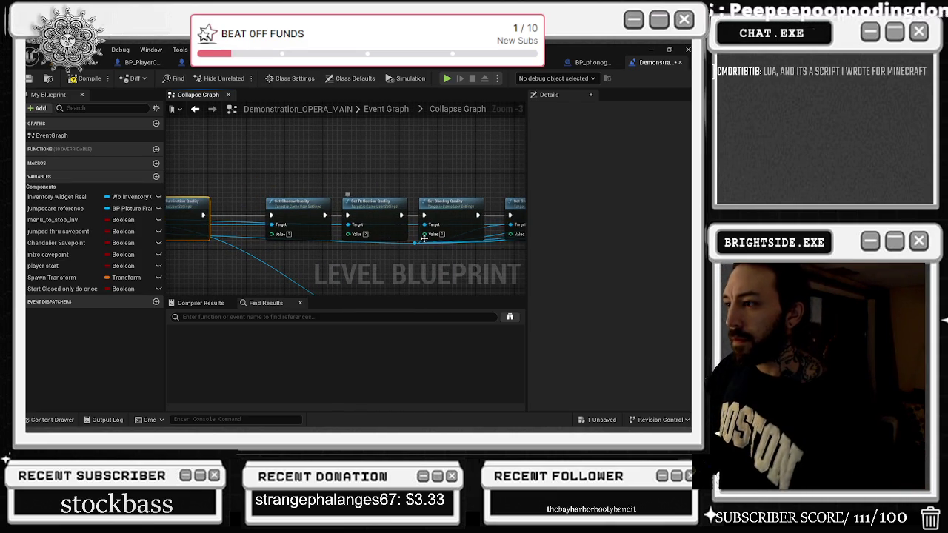
mouse_move(313, 186)
mouse_down()
mouse_move(524, 181)
mouse_move(155, 165)
mouse_move(166, 167)
mouse_up()
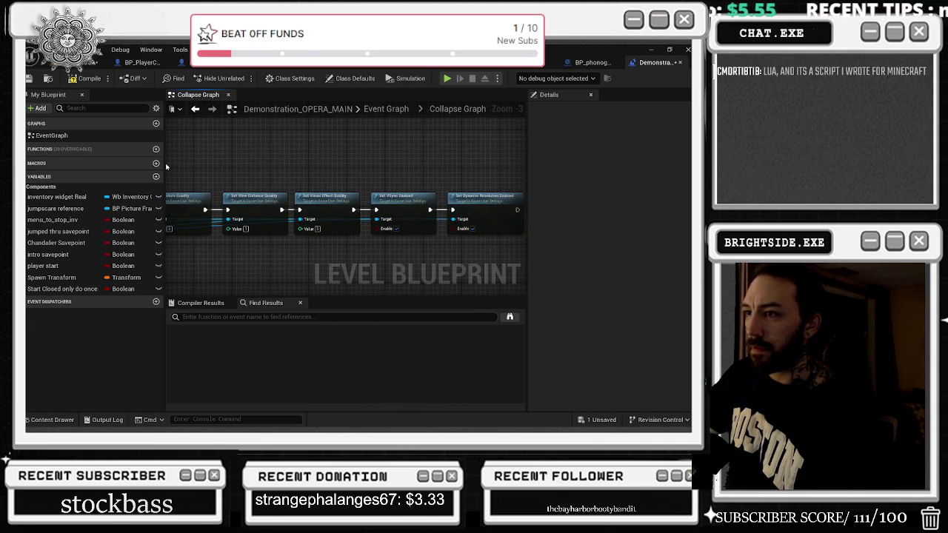
drag(417, 144, 291, 156)
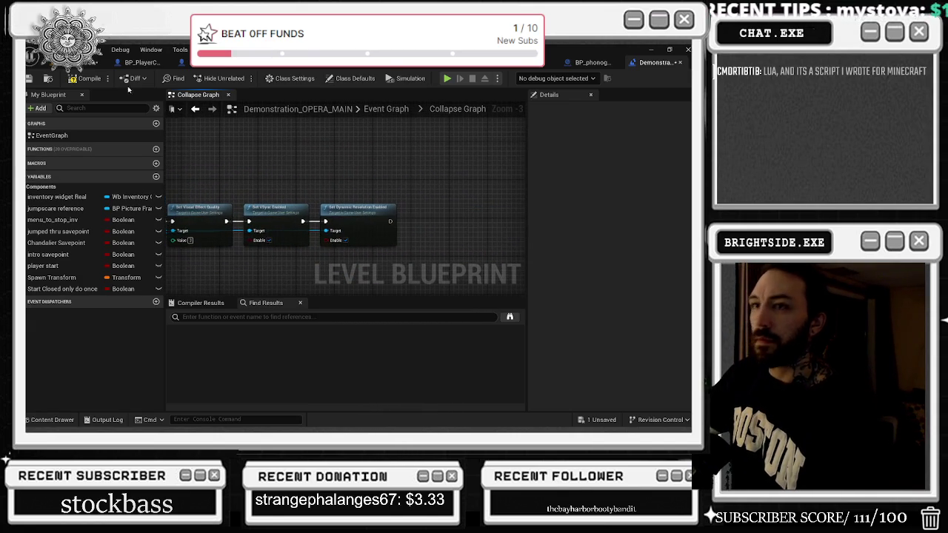
click(90, 79)
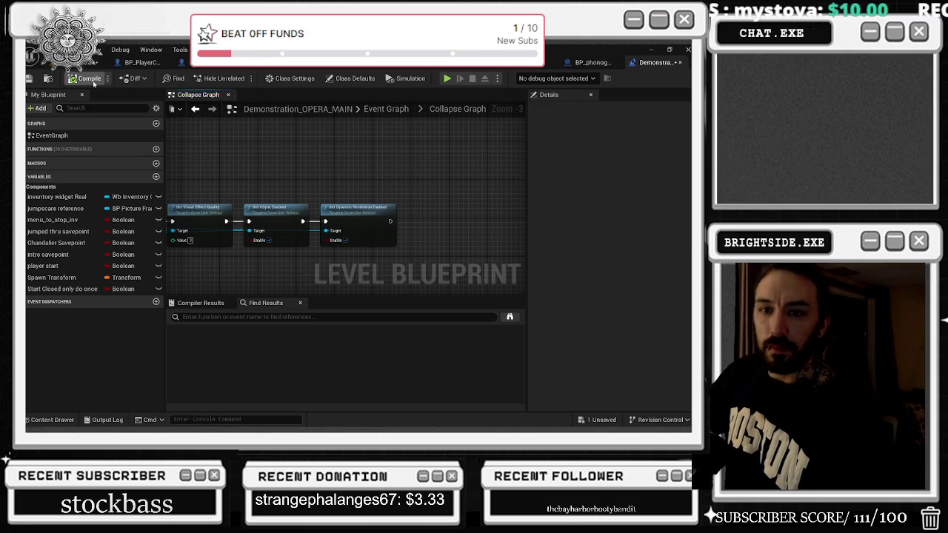
- Back in the Event Graph, reposition the CollapseGraph node, then switch to the BP_phonograph_vinyl_the_song_OF_Summoning blueprint
click(195, 110)
mouse_move(244, 214)
mouse_down()
mouse_move(286, 208)
mouse_move(278, 206)
mouse_up()
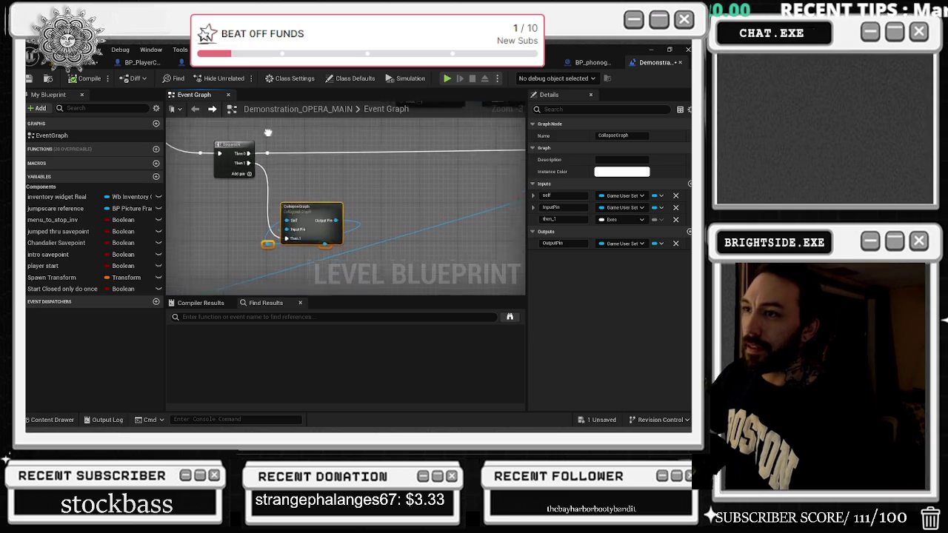
scroll(244, 137, down, 1)
mouse_move(241, 150)
mouse_down()
mouse_move(295, 185)
mouse_move(268, 178)
mouse_up()
click(337, 222)
mouse_move(337, 223)
mouse_down()
mouse_move(389, 256)
mouse_move(333, 215)
mouse_up()
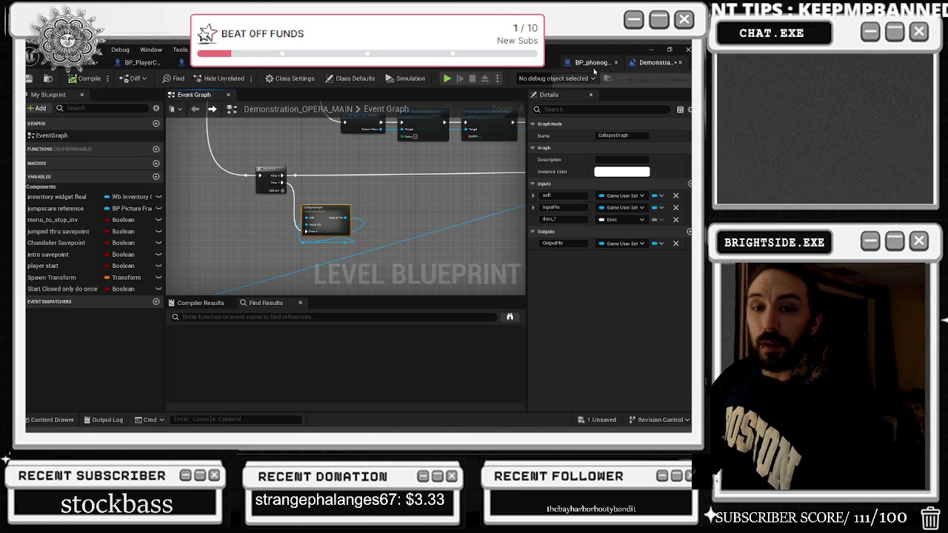
click(594, 65)
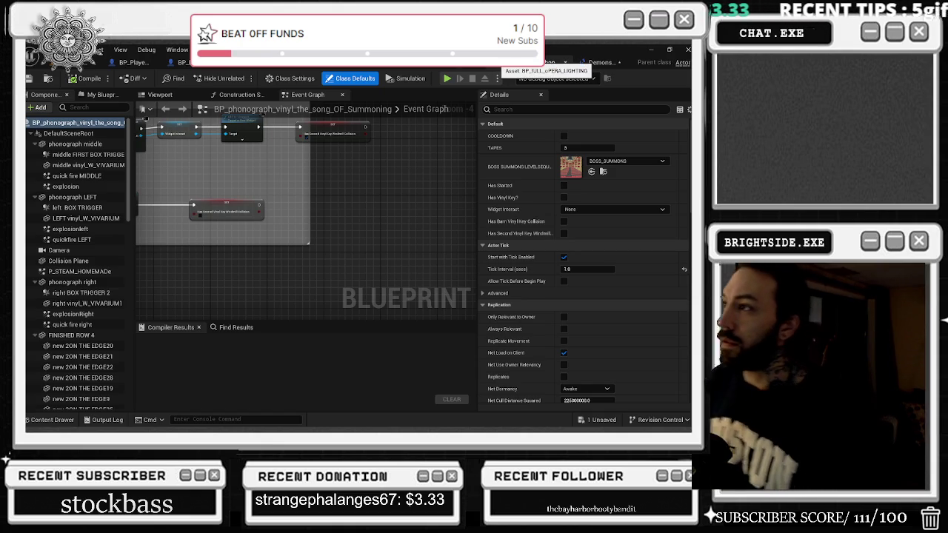
- Compile BP_FULL_oPERA_LIGHTING, look over the other blueprint tabs, and close BP_AI
click(530, 62)
click(87, 80)
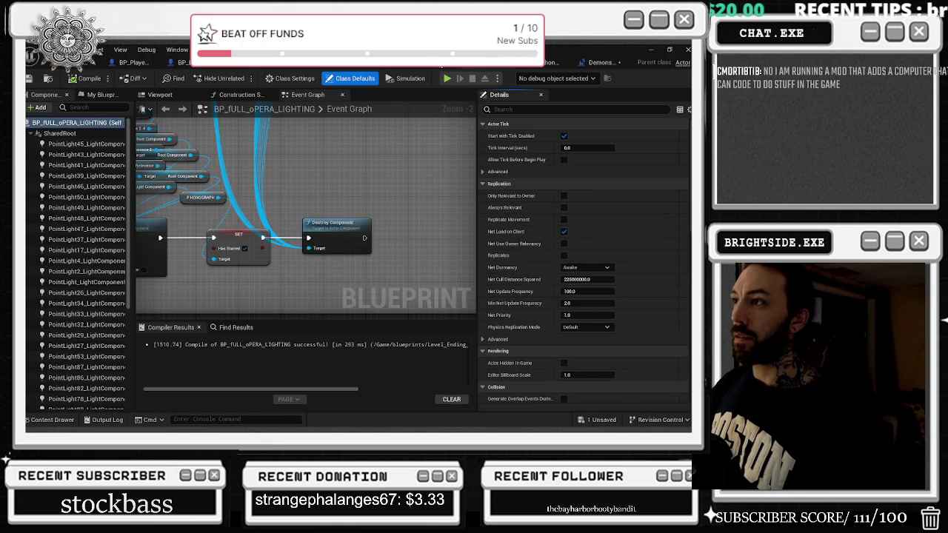
click(489, 62)
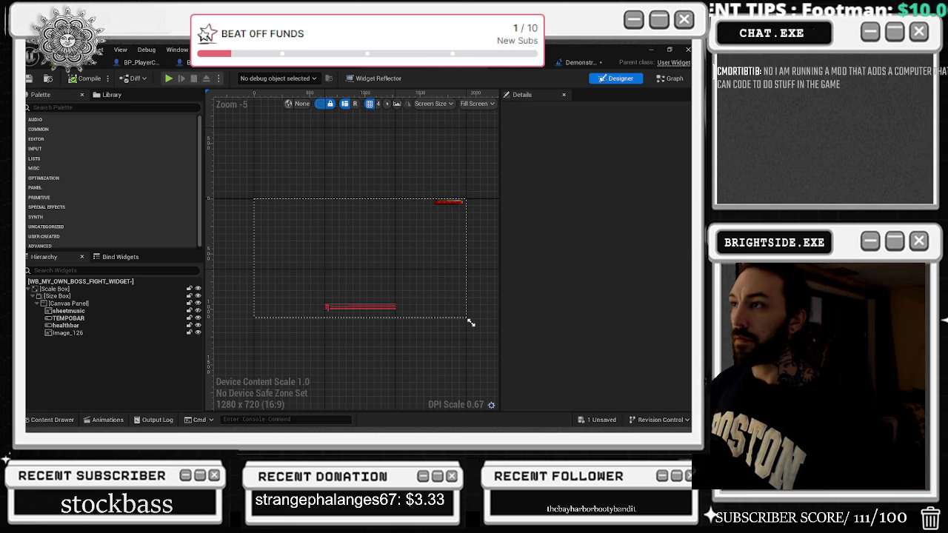
key(ctrl+Tab)
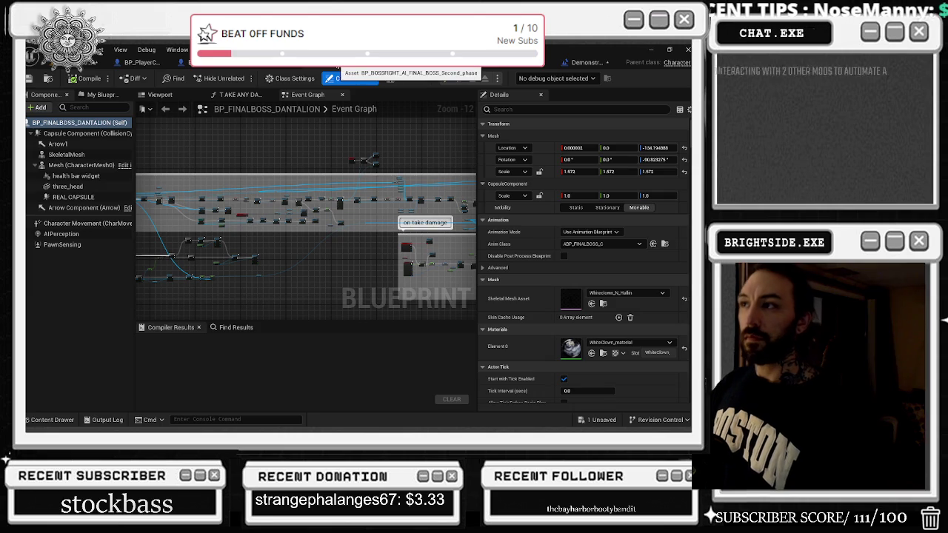
click(264, 64)
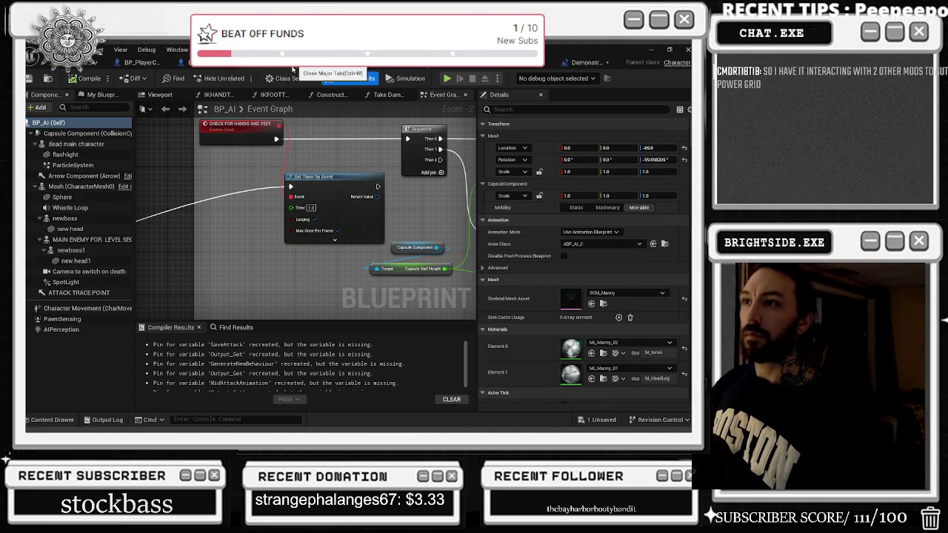
click(327, 62)
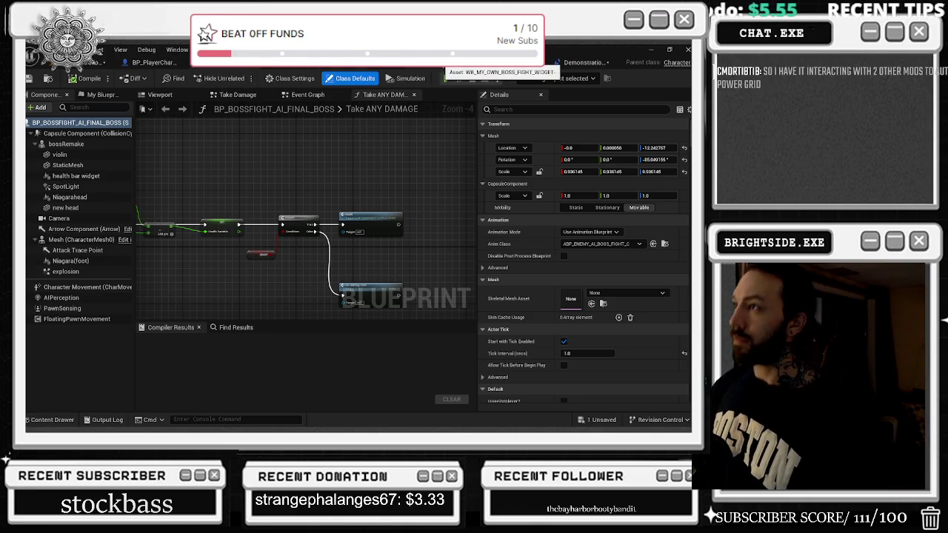
- Return to the level editor and save the Demonstration_OPERA_MAIN map
click(601, 64)
click(601, 64)
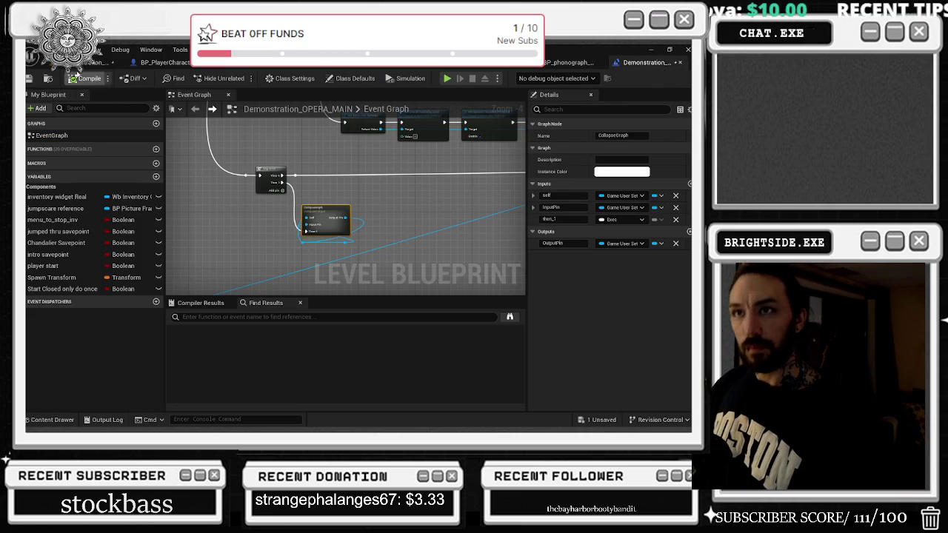
click(97, 62)
click(29, 78)
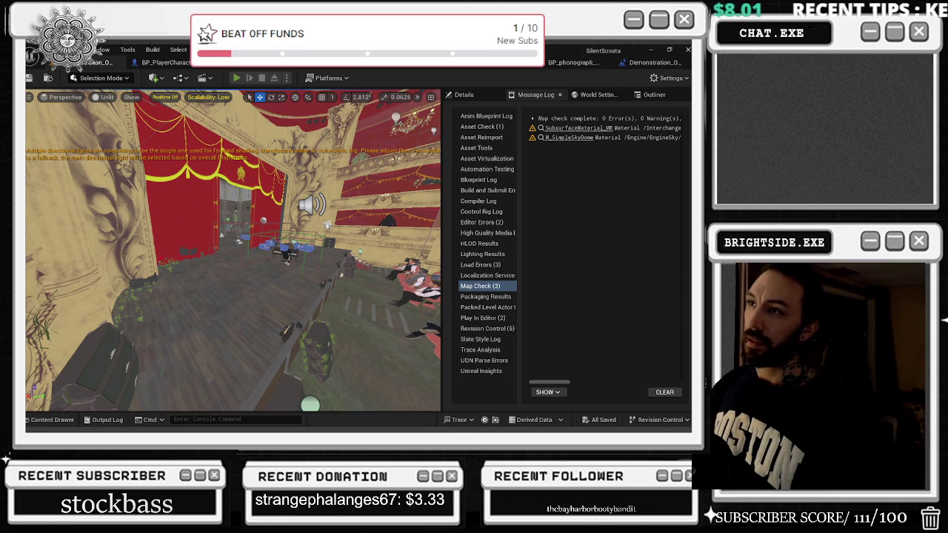
- Play the level in editor with Alt+P, open the metal door with E, then bring up the pause menu
key(alt+p)
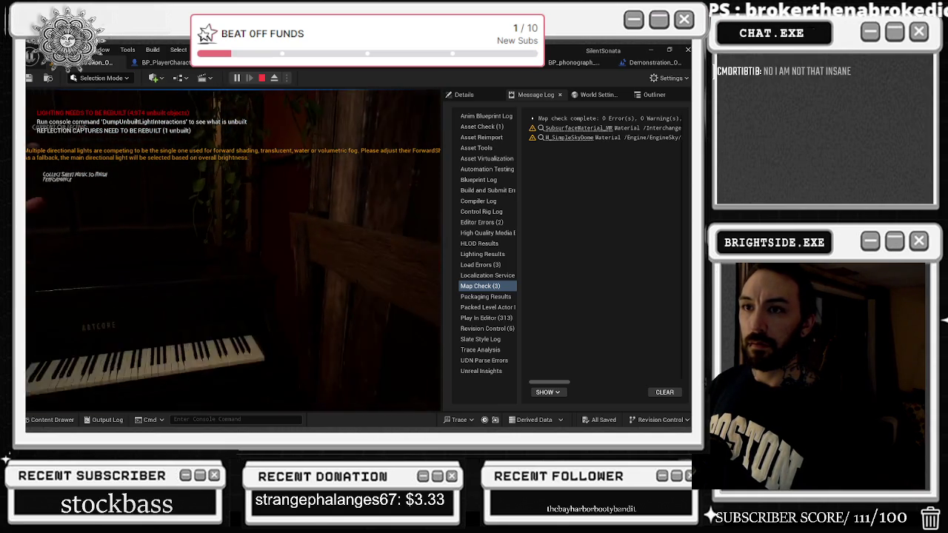
key(e)
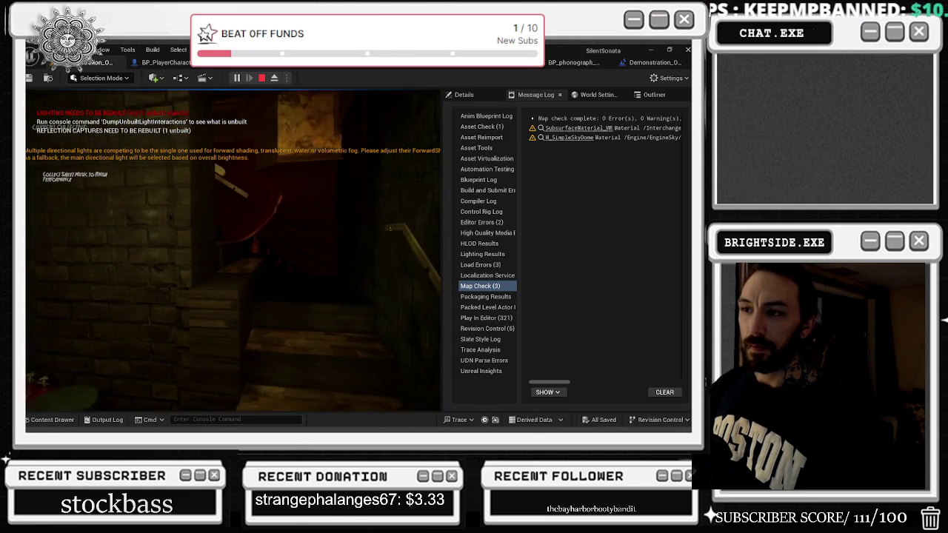
key(Escape)
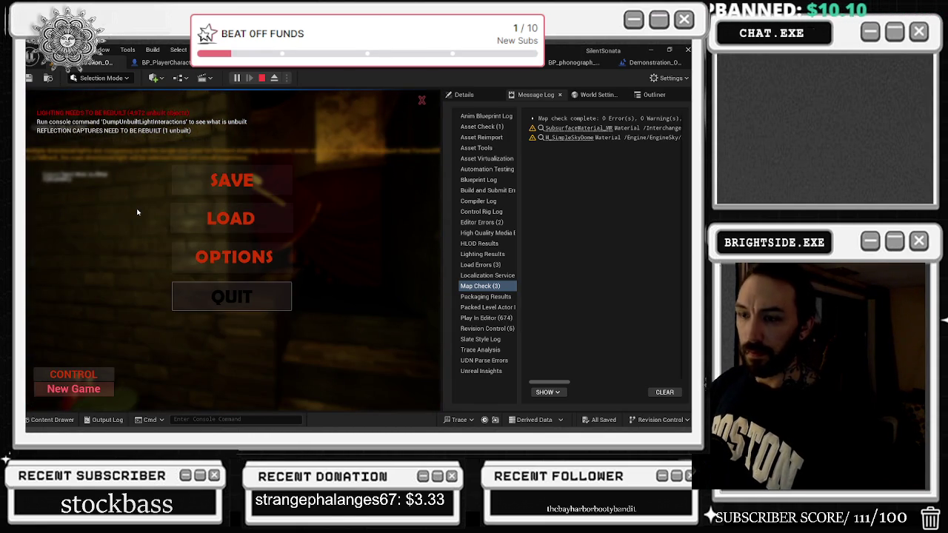
- Check the in-game OPTIONS screen, go back, and stop the session with Esc
click(215, 257)
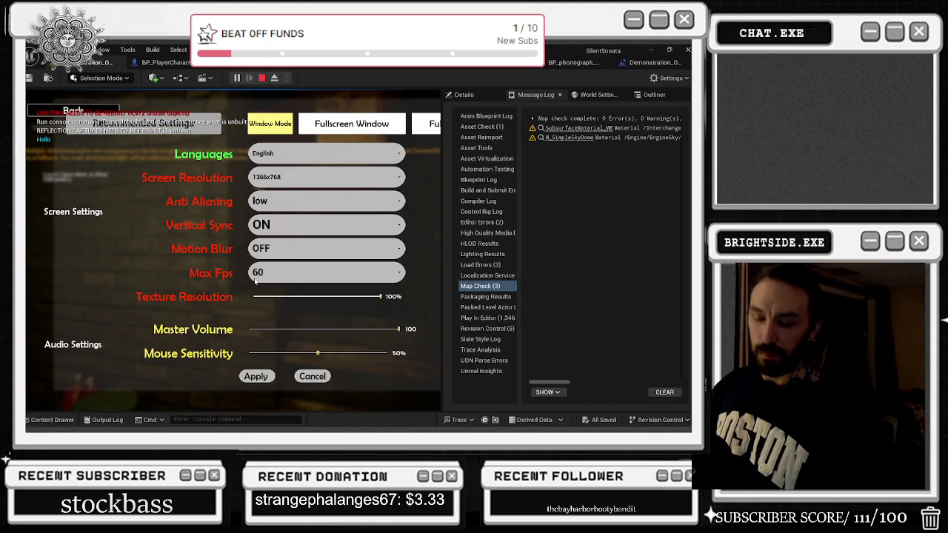
click(72, 111)
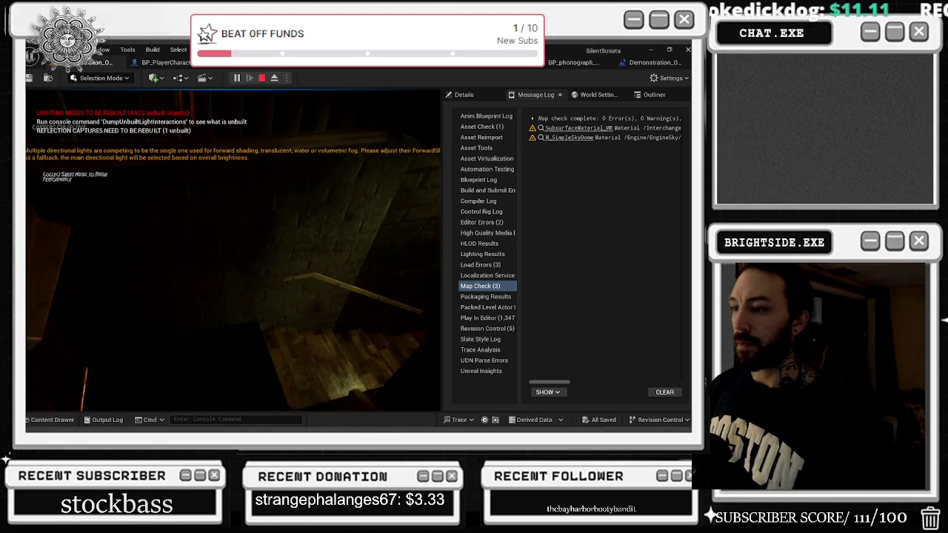
key(Escape)
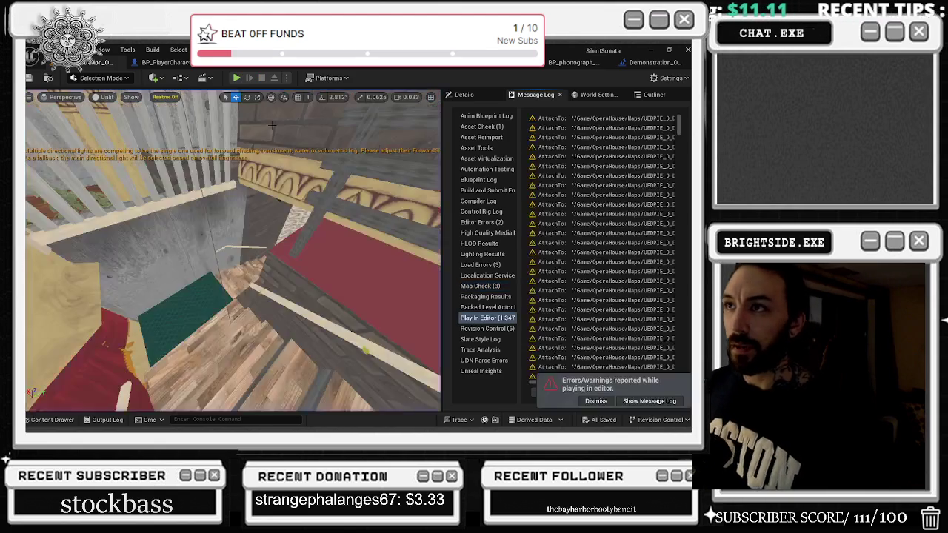
- Open the Level Blueprint's event graph and bring the Set Timer by Event node into view
click(180, 78)
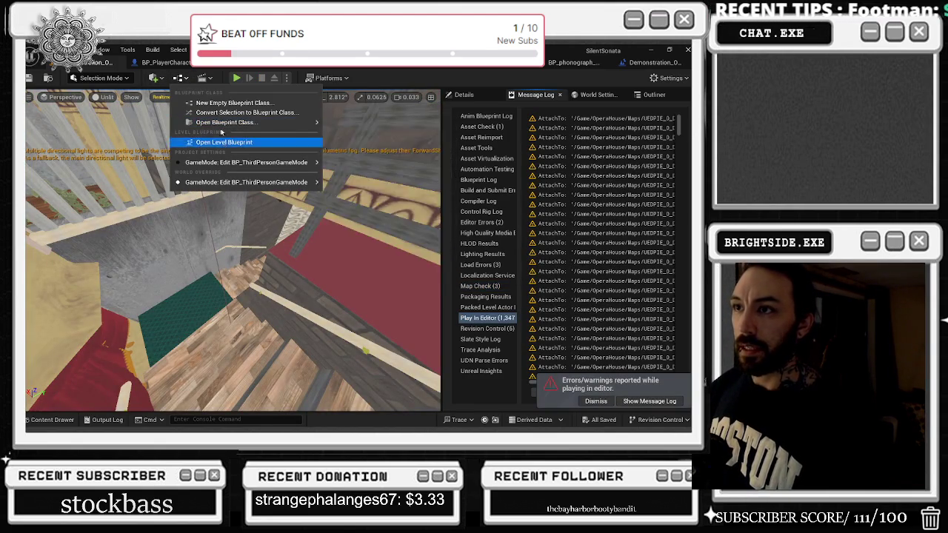
click(245, 141)
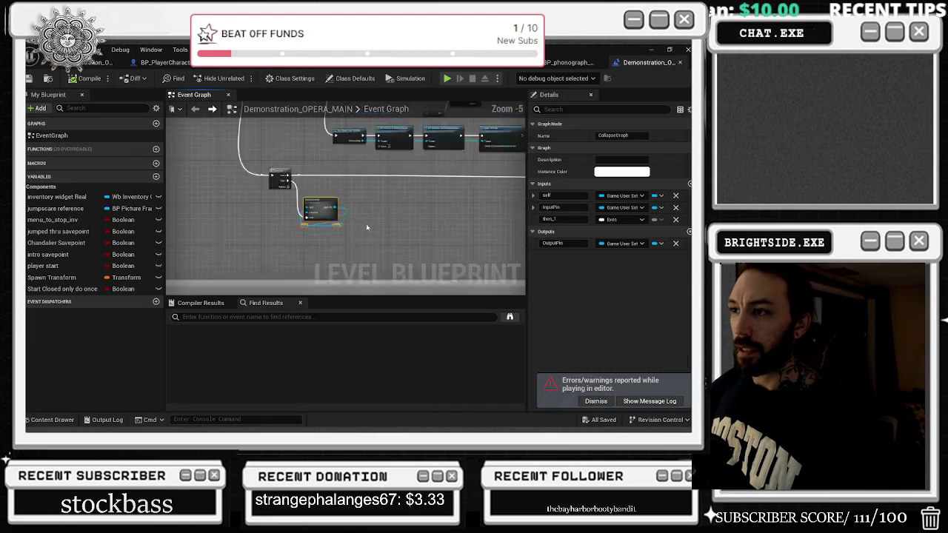
scroll(366, 224, down, 5)
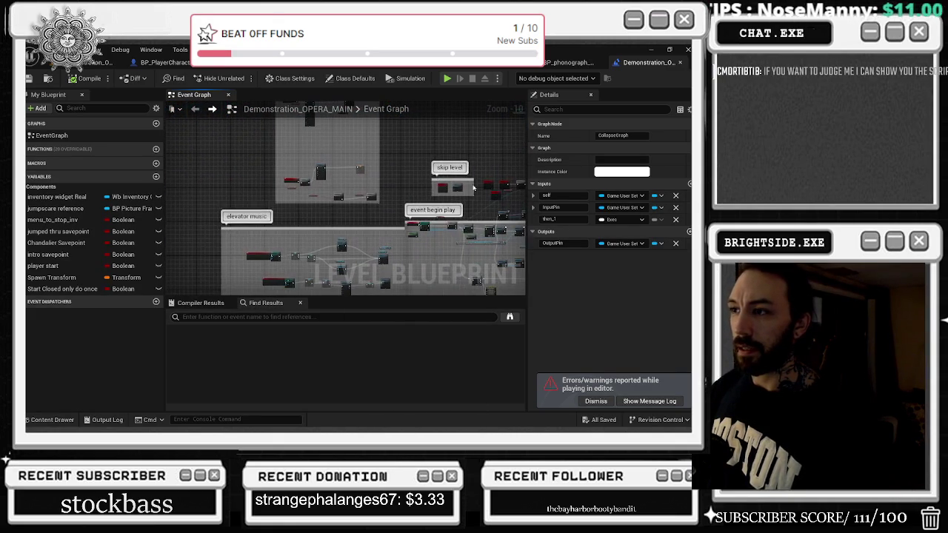
scroll(320, 216, up, 5)
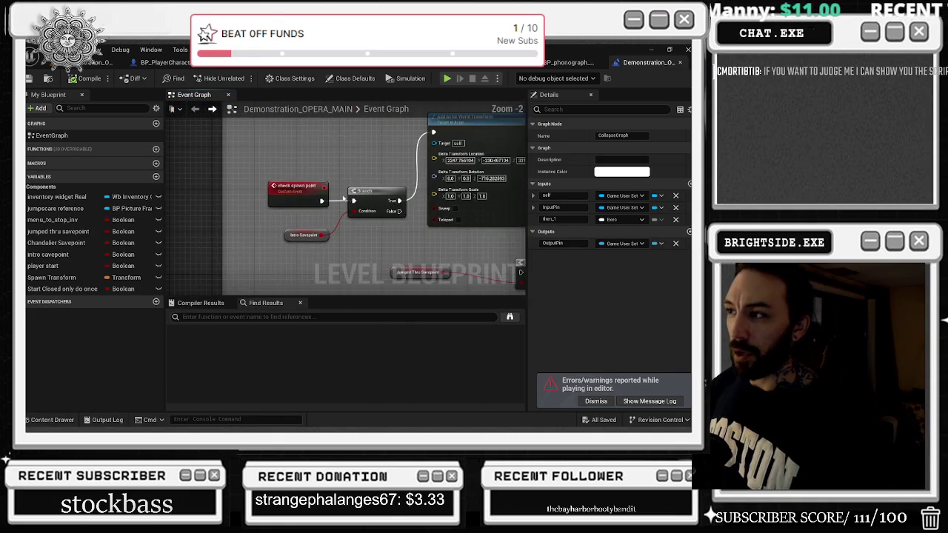
scroll(345, 199, up, 4)
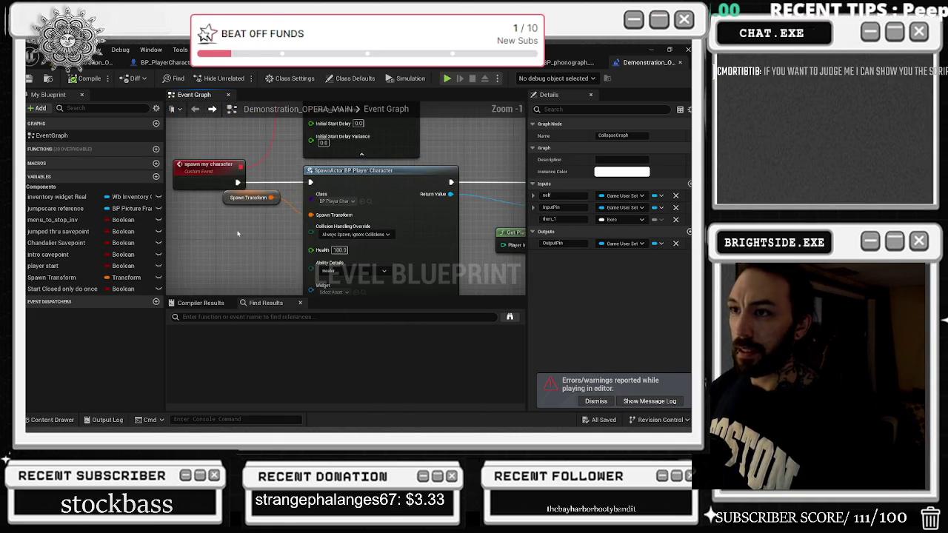
drag(239, 275, 254, 294)
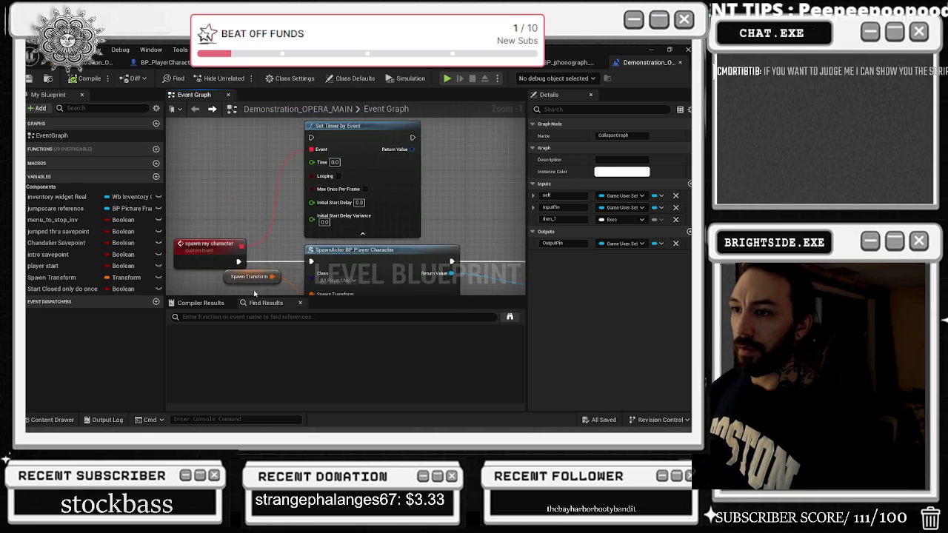
- Pan to the main loading screen nodes and open a Content Browser at the MainMenu folder
scroll(281, 211, down, 8)
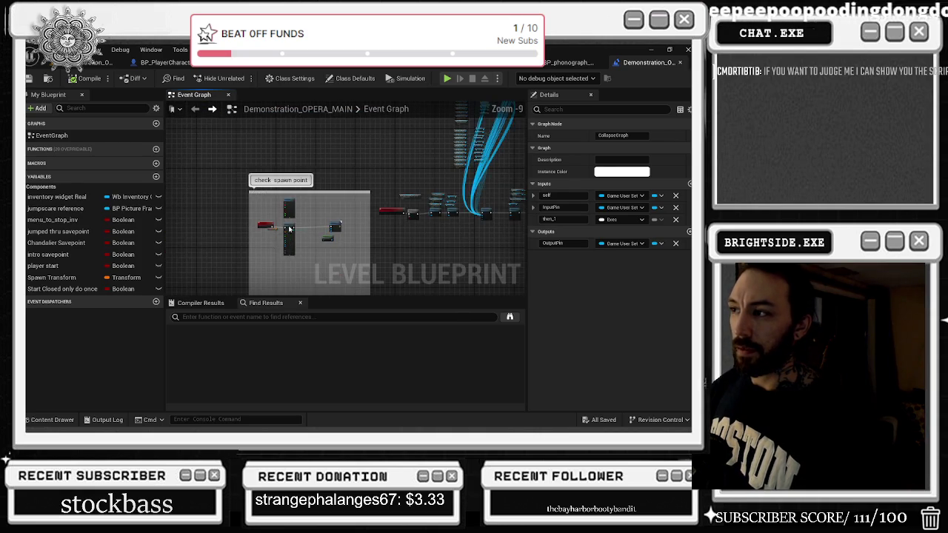
scroll(230, 189, up, 6)
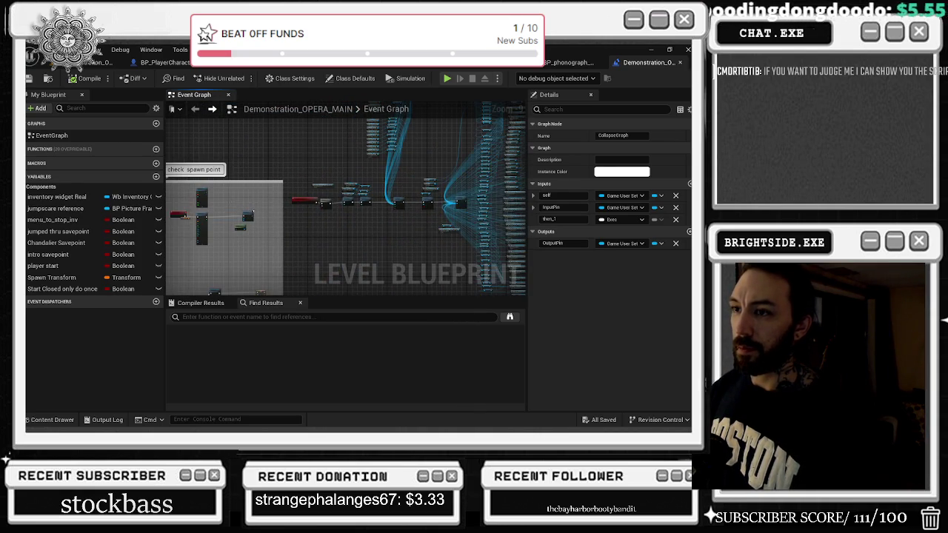
click(229, 188)
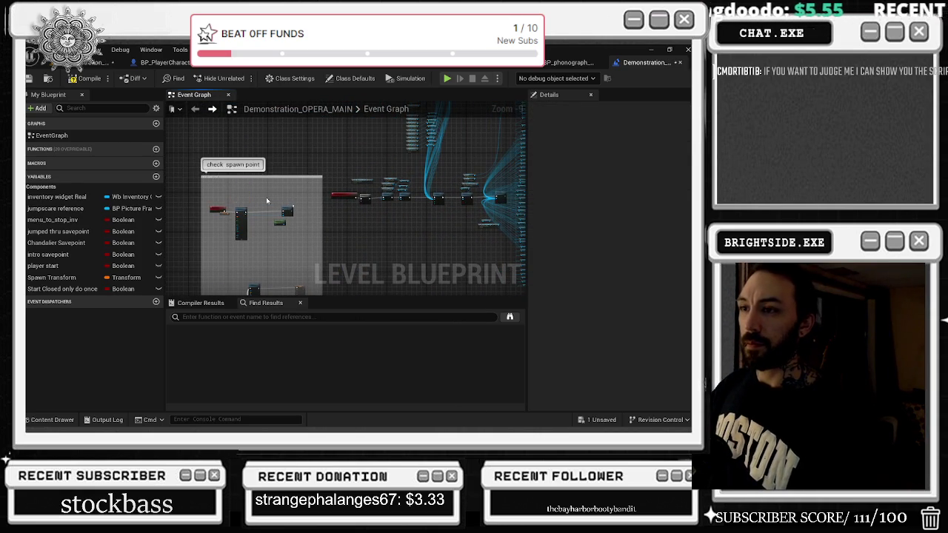
scroll(267, 201, down, 3)
scroll(282, 221, up, 3)
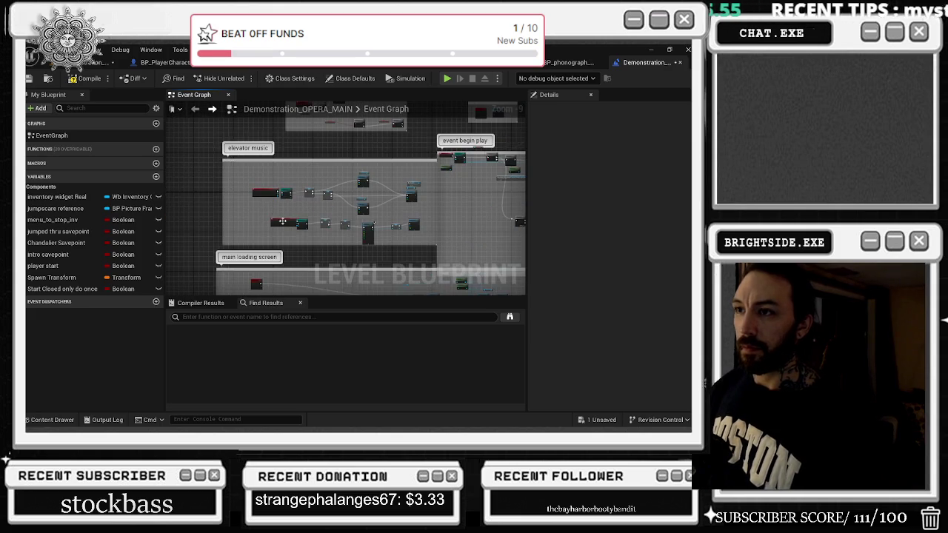
drag(283, 221, 335, 140)
scroll(349, 190, up, 5)
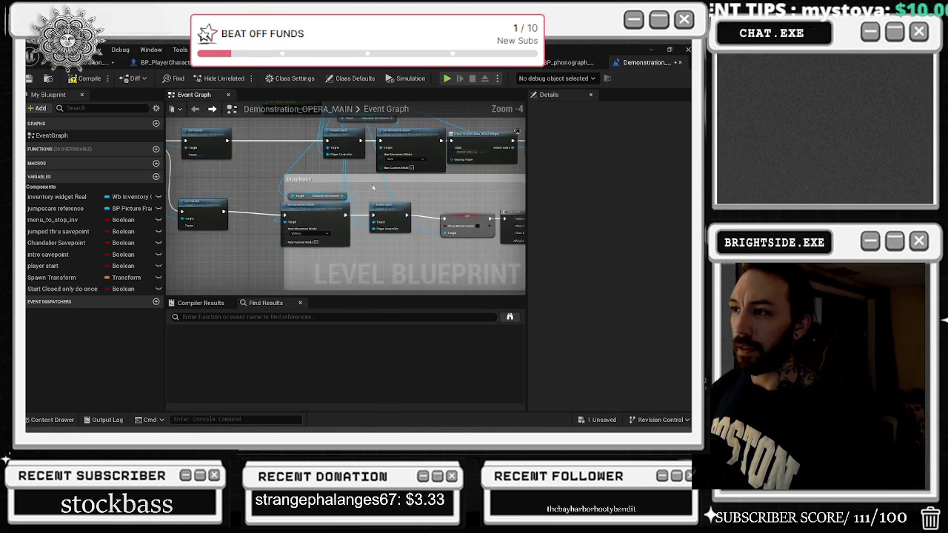
click(360, 153)
- Open the INGAME_Main_MENU widget blueprint and inspect its SAVE, LOAD and OPTIONS buttons
double_click(436, 193)
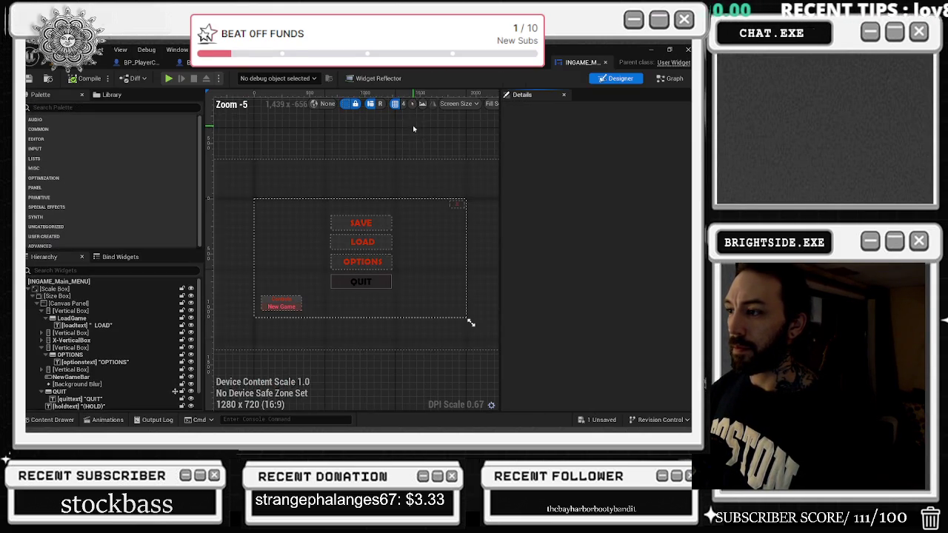
click(384, 240)
click(386, 223)
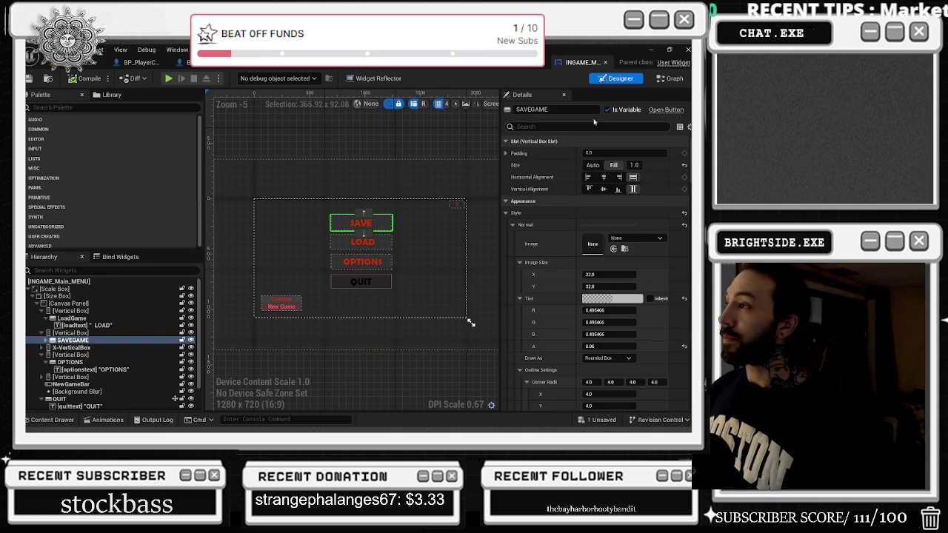
click(671, 78)
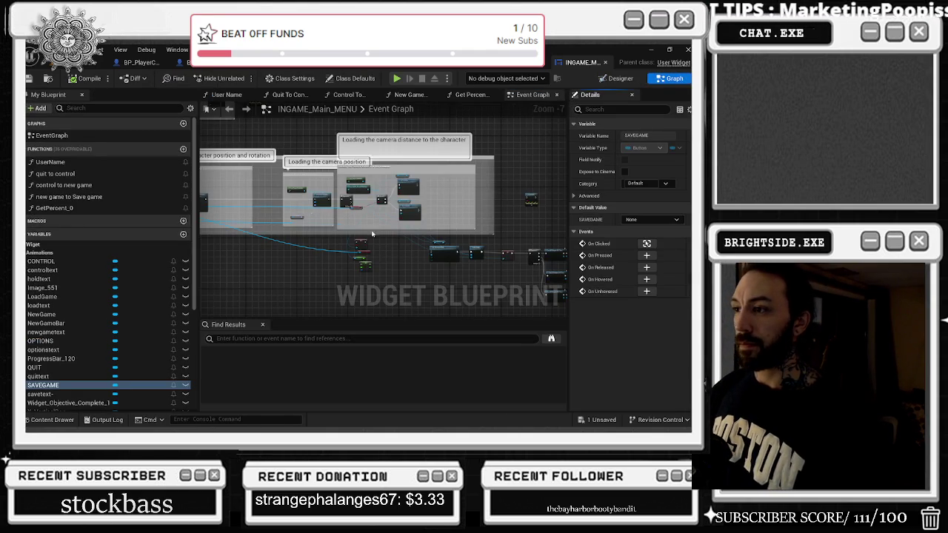
scroll(374, 234, up, 3)
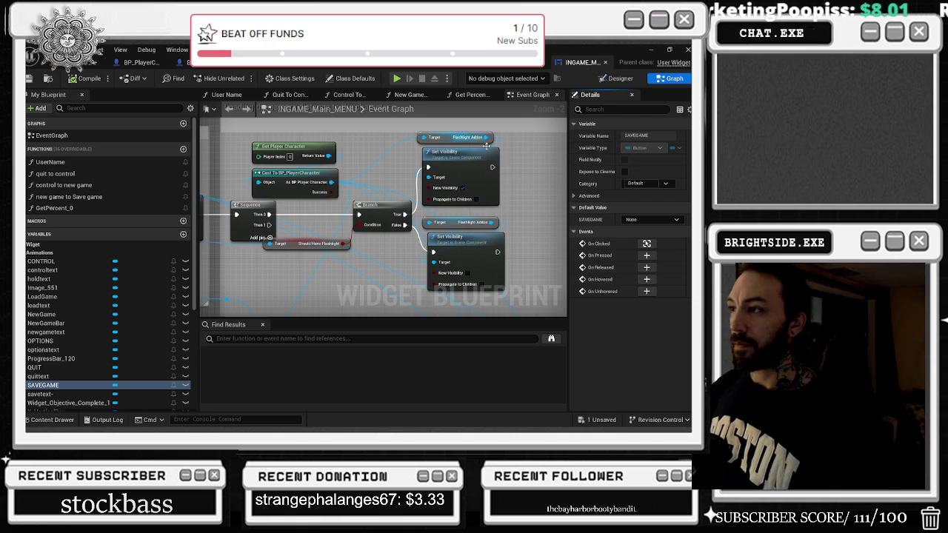
click(621, 80)
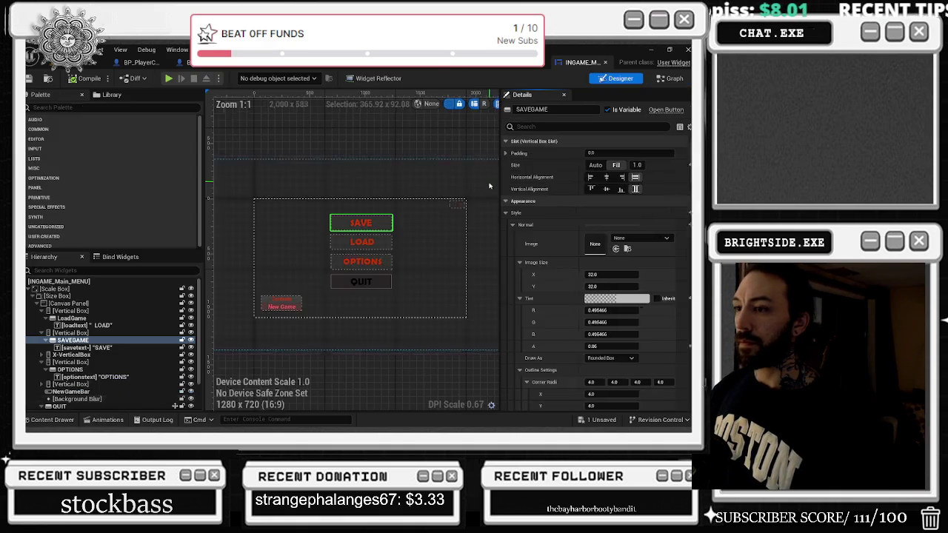
click(392, 263)
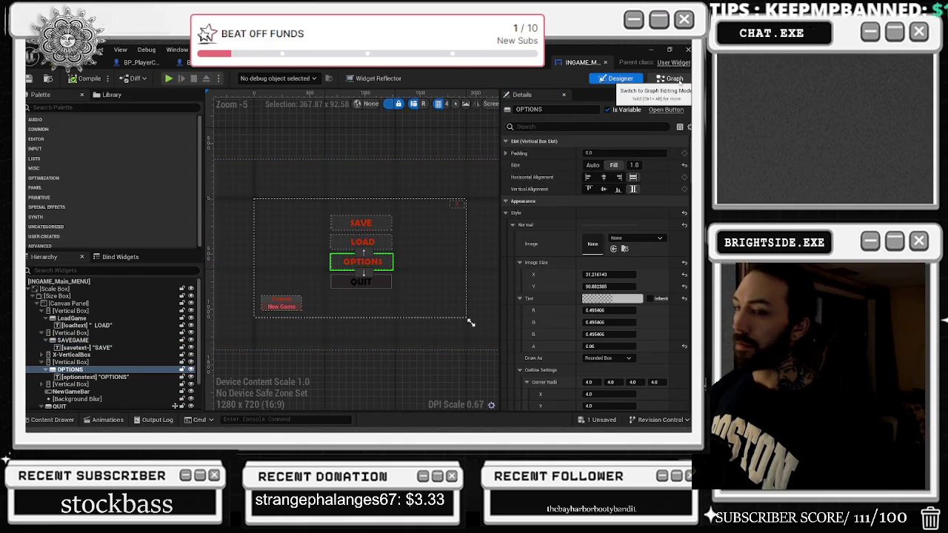
- Align the Set Global Time Dilation and Remove from Parent nodes and widen their comment box
scroll(595, 259, down, 10)
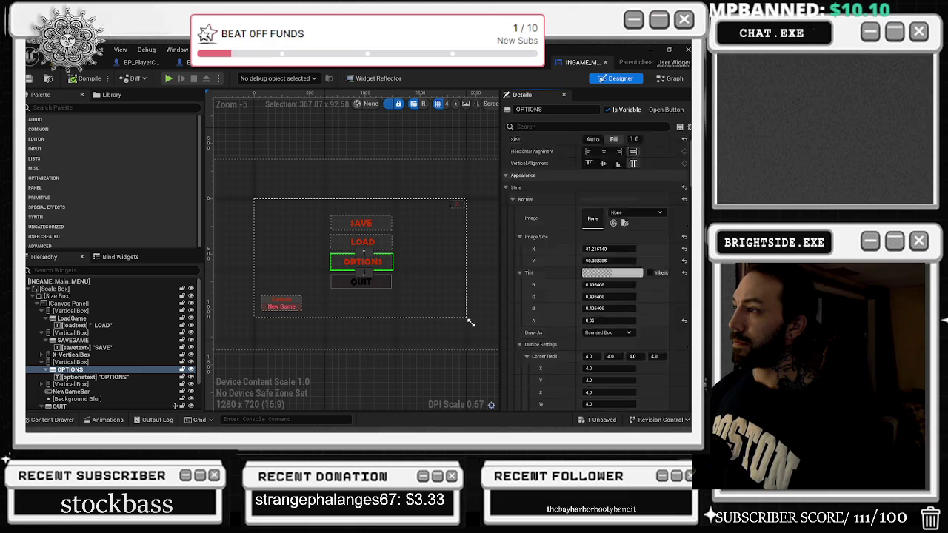
scroll(636, 363, down, 3)
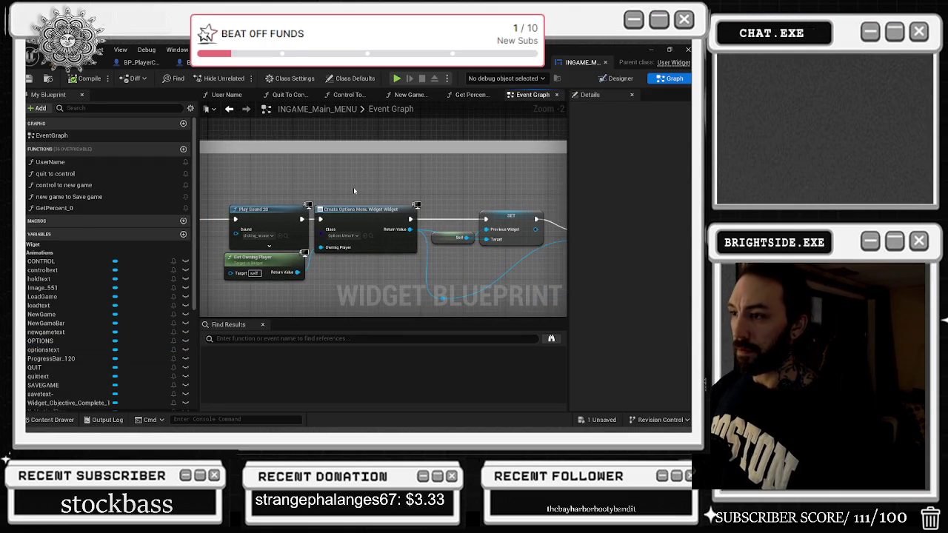
drag(404, 176, 348, 214)
drag(459, 259, 343, 256)
click(335, 201)
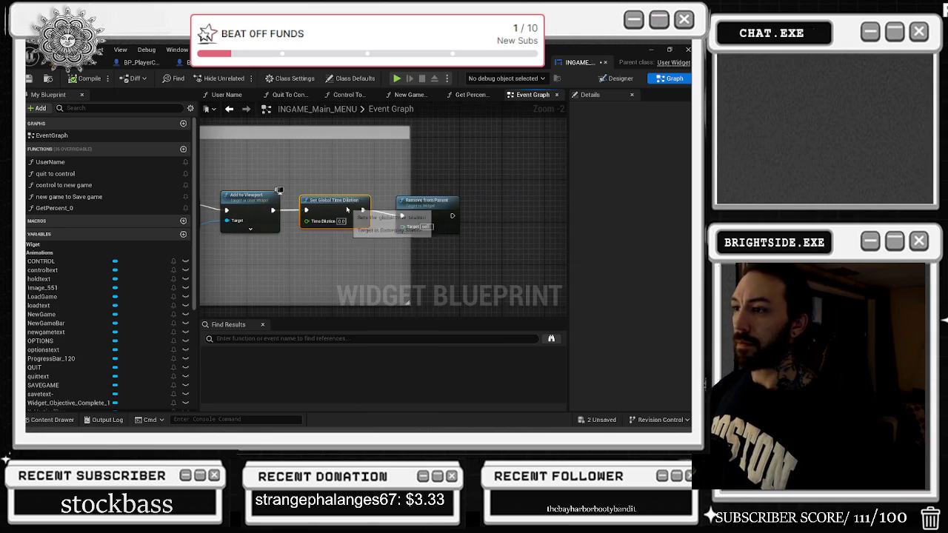
drag(431, 210, 493, 182)
drag(248, 204, 356, 200)
drag(451, 202, 457, 197)
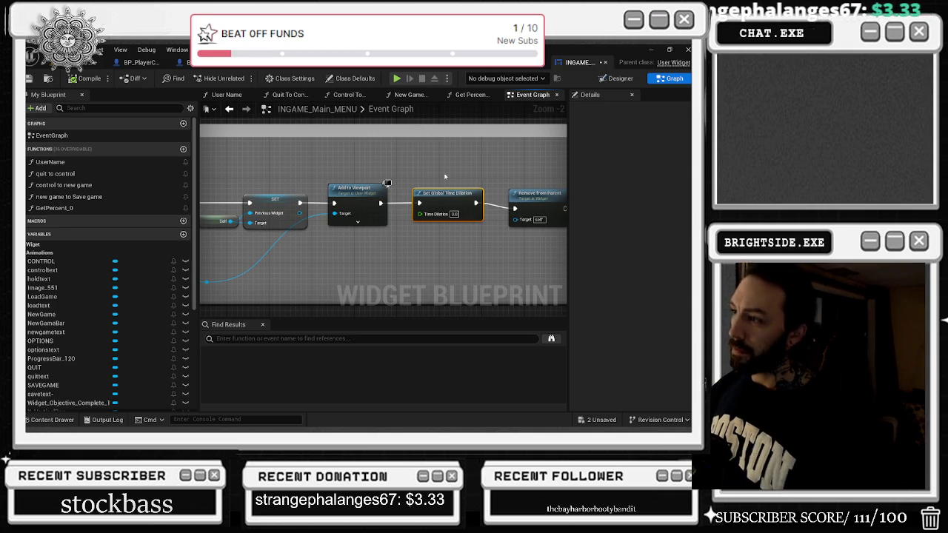
drag(536, 194, 537, 189)
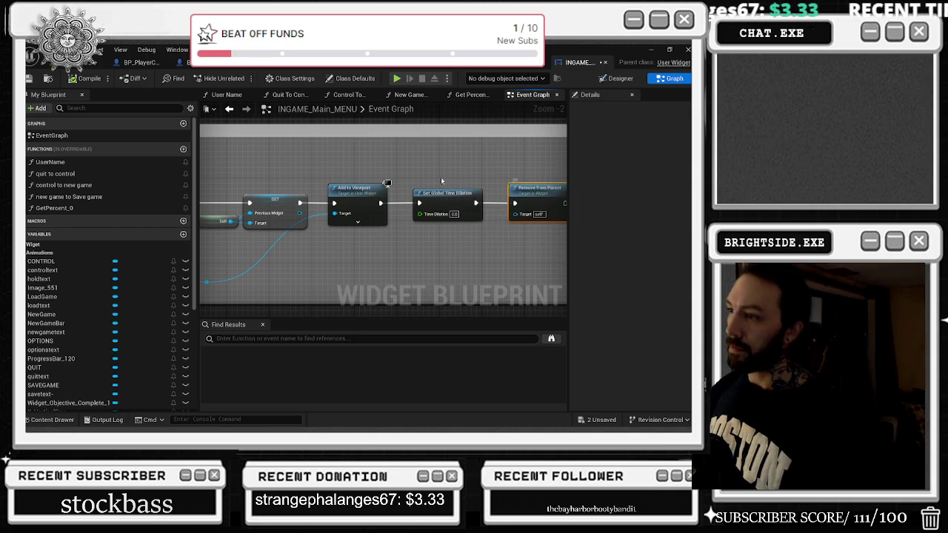
drag(398, 176, 577, 172)
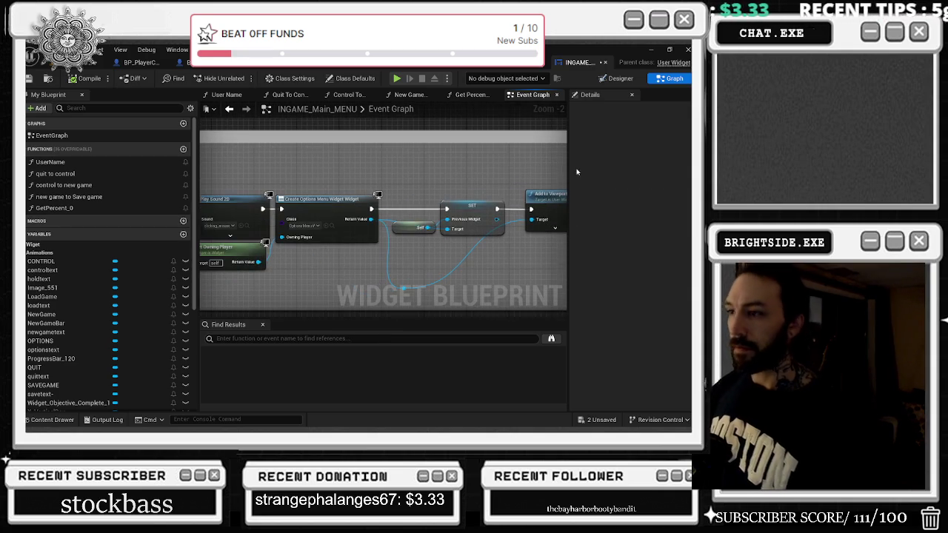
- Add a reroute on the blue wire, realign Play Sound 2D and On Clicked (OPTIONS), then open the Options widget
double_click(404, 288)
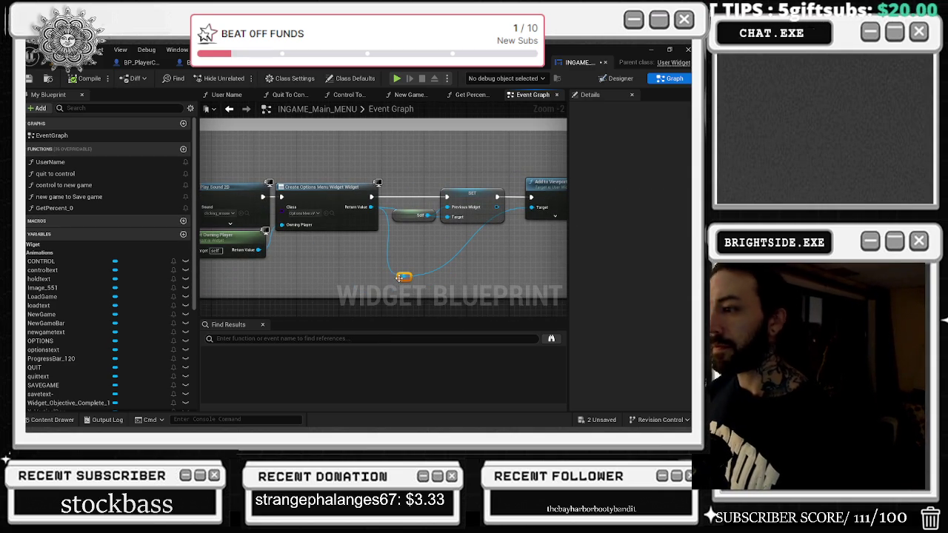
drag(345, 197, 410, 190)
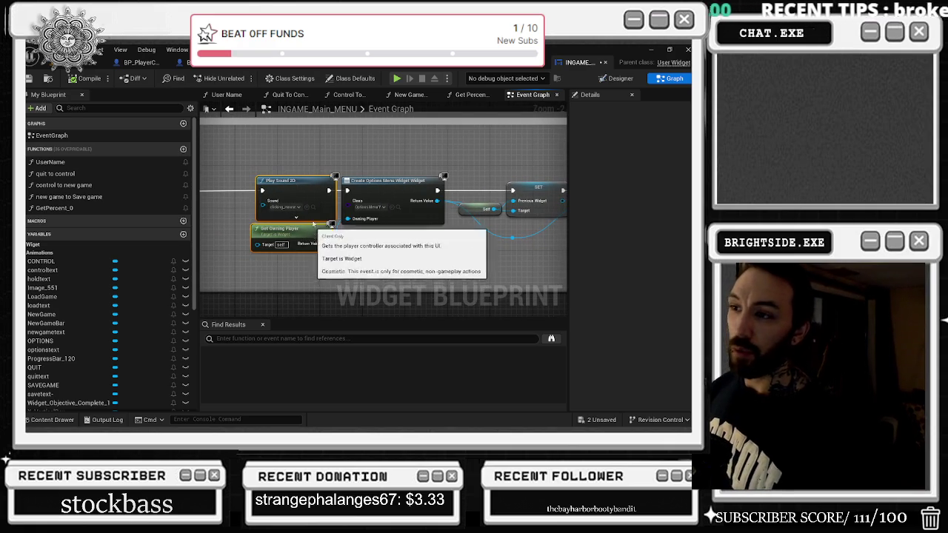
drag(297, 237, 275, 238)
drag(345, 167, 449, 208)
scroll(449, 207, down, 1)
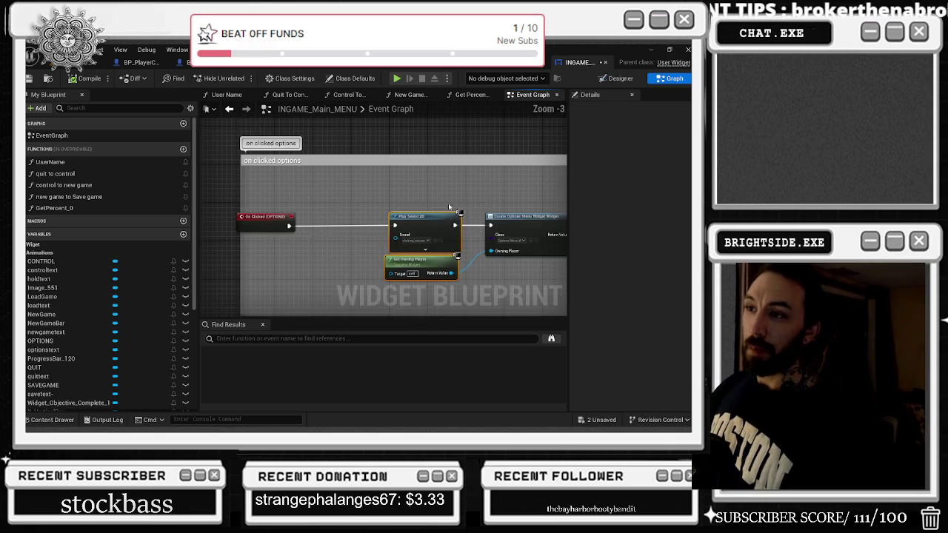
drag(265, 220, 270, 219)
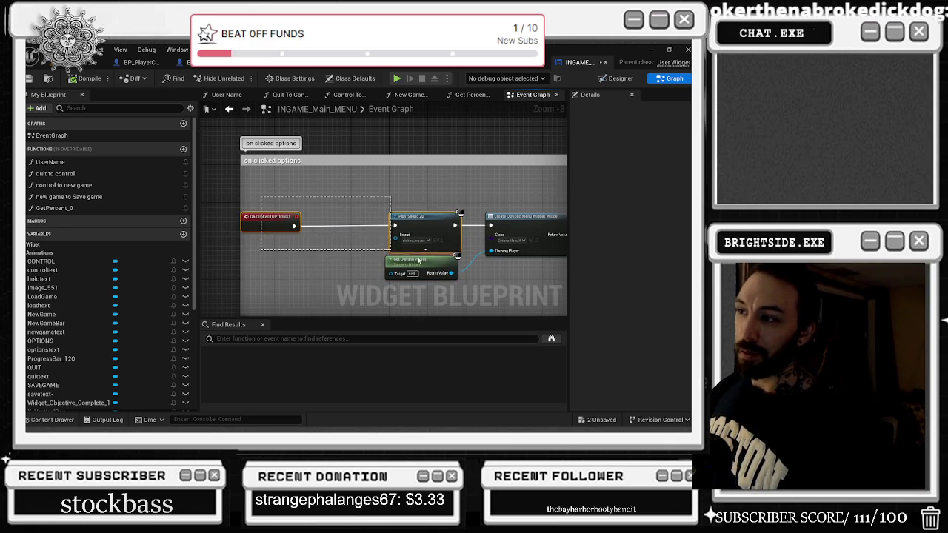
double_click(519, 216)
scroll(610, 264, up, 5)
scroll(592, 243, up, 3)
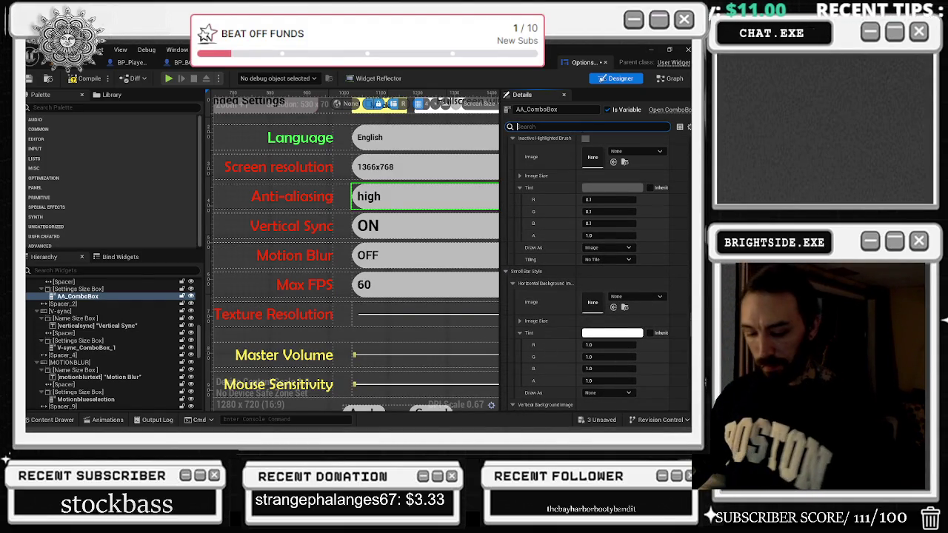
- Rename the anti-aliasing combo box options to OFF, LOW, MEDIUM, HIGH, ULTRA and select HIGH
text(FoNT)
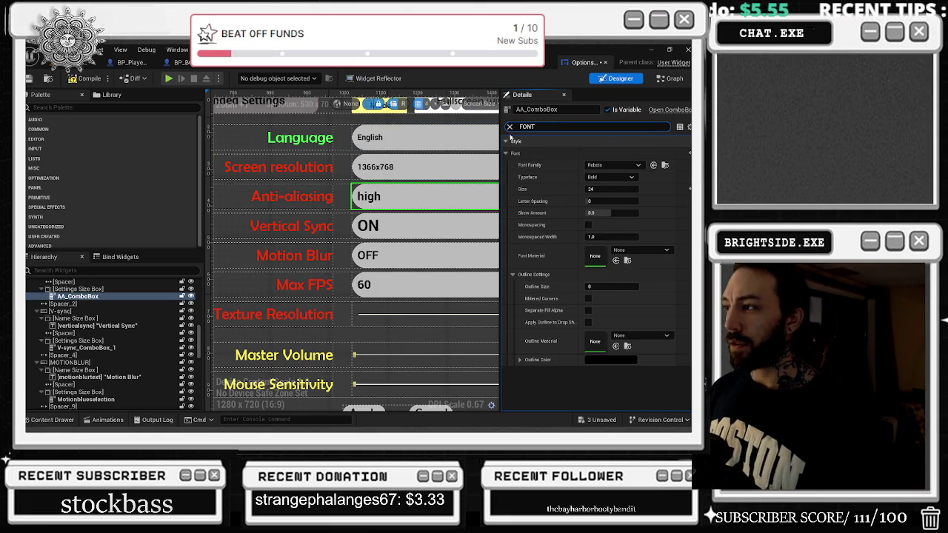
click(509, 127)
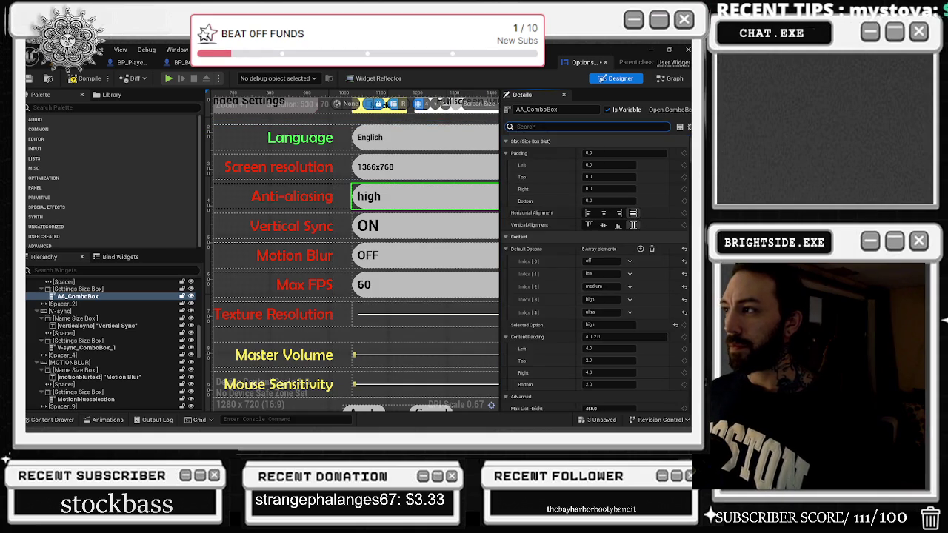
scroll(549, 237, down, 2)
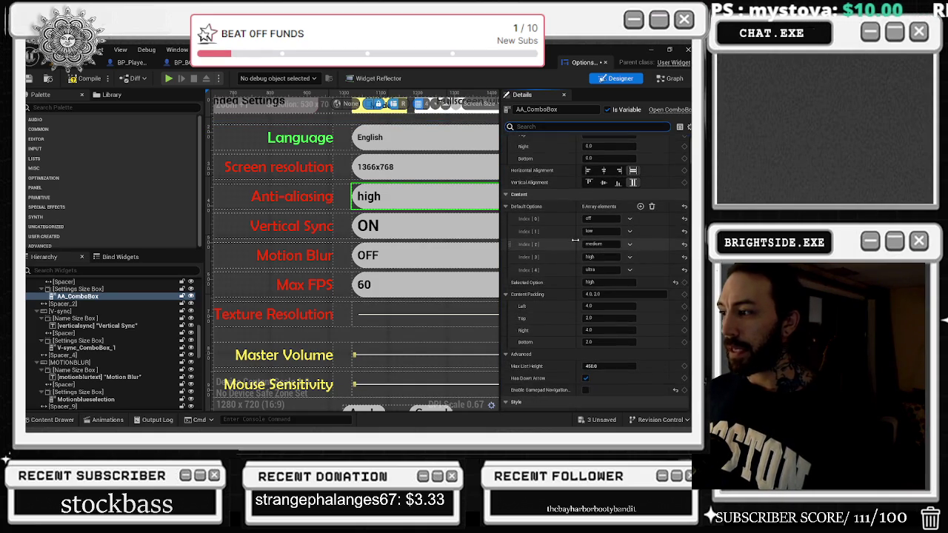
scroll(533, 335, down, 6)
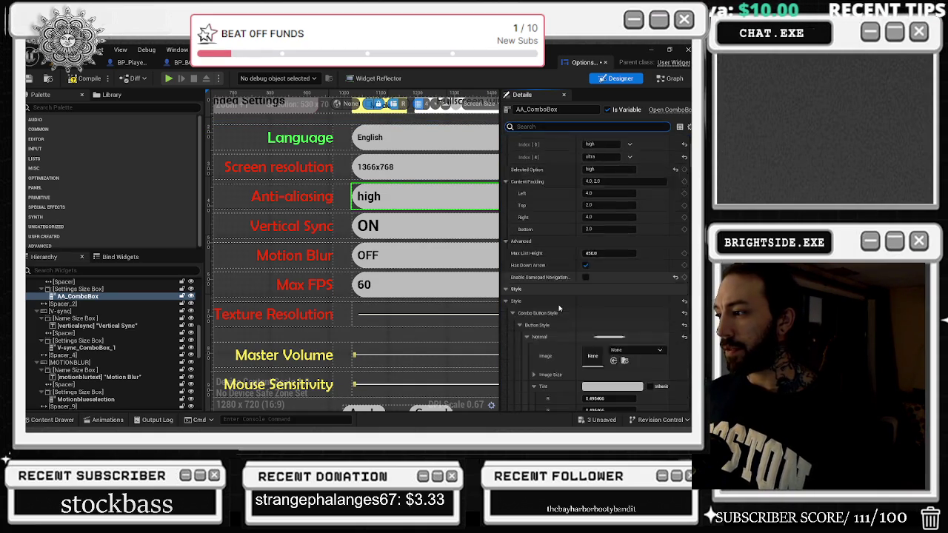
scroll(559, 308, down, 2)
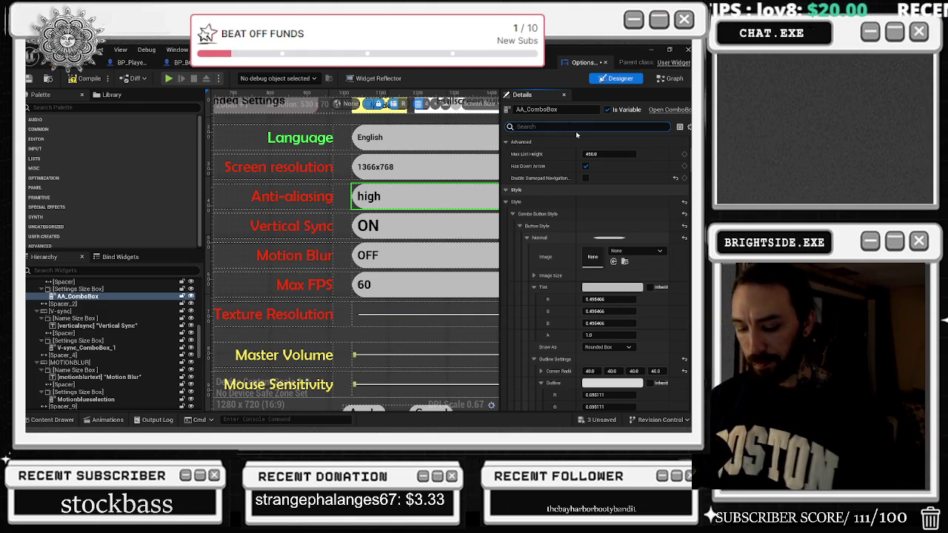
text(UP)
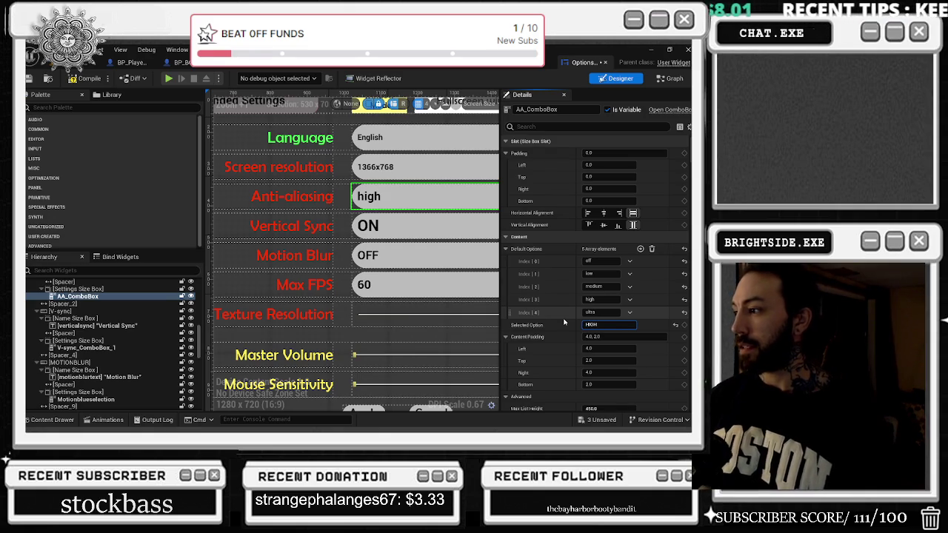
click(530, 252)
text(ULTRA)
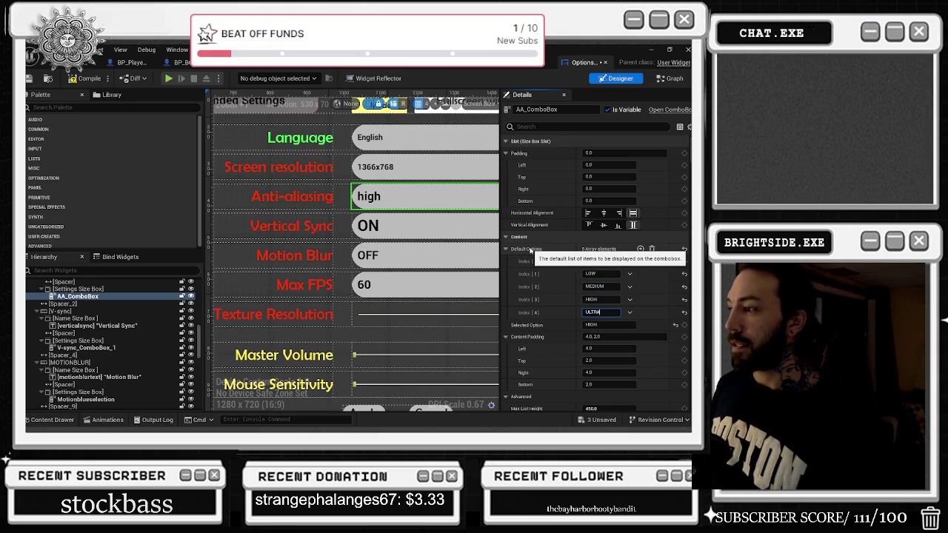
click(583, 302)
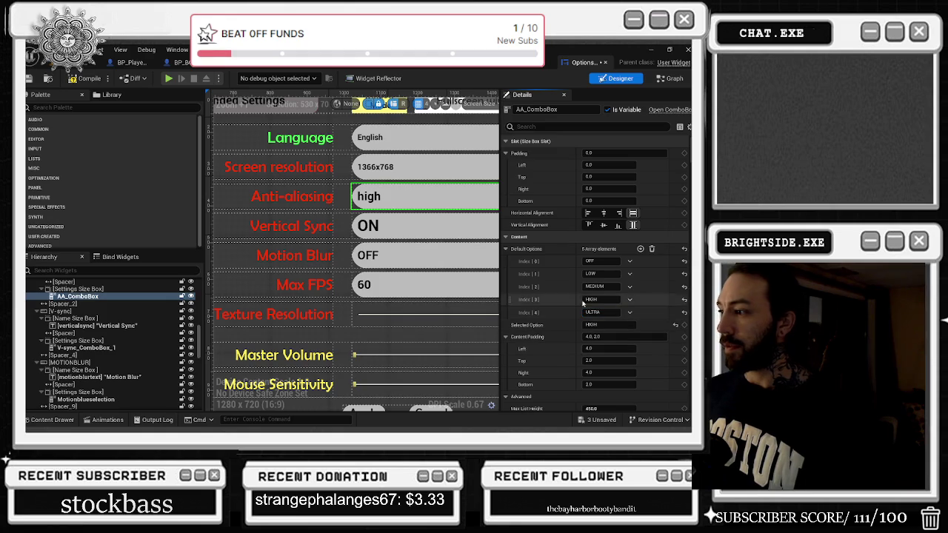
scroll(557, 312, down, 1)
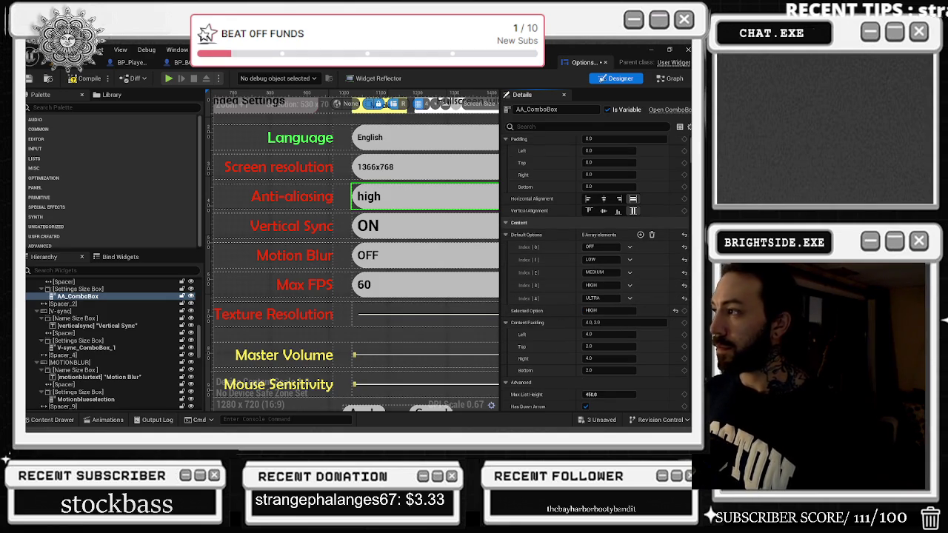
scroll(685, 267, down, 10)
scroll(685, 267, down, 10)
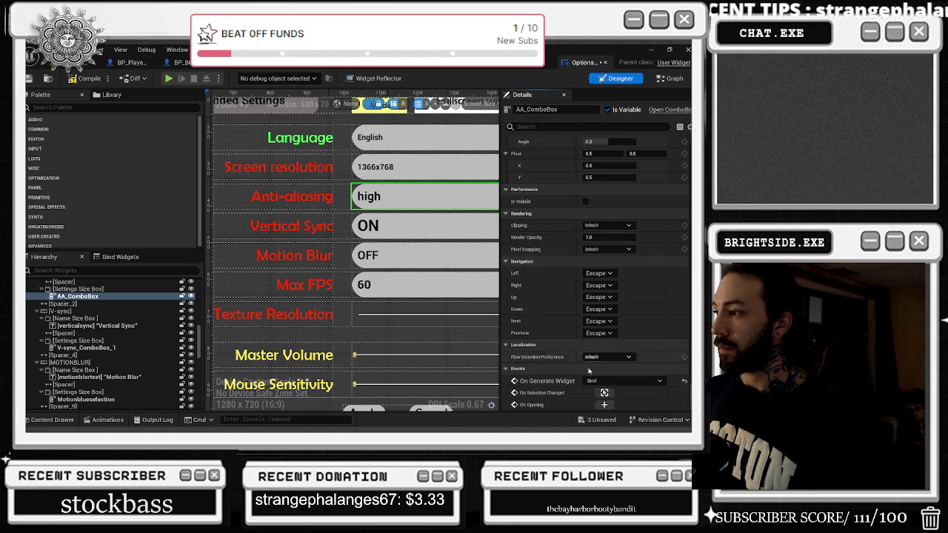
click(604, 392)
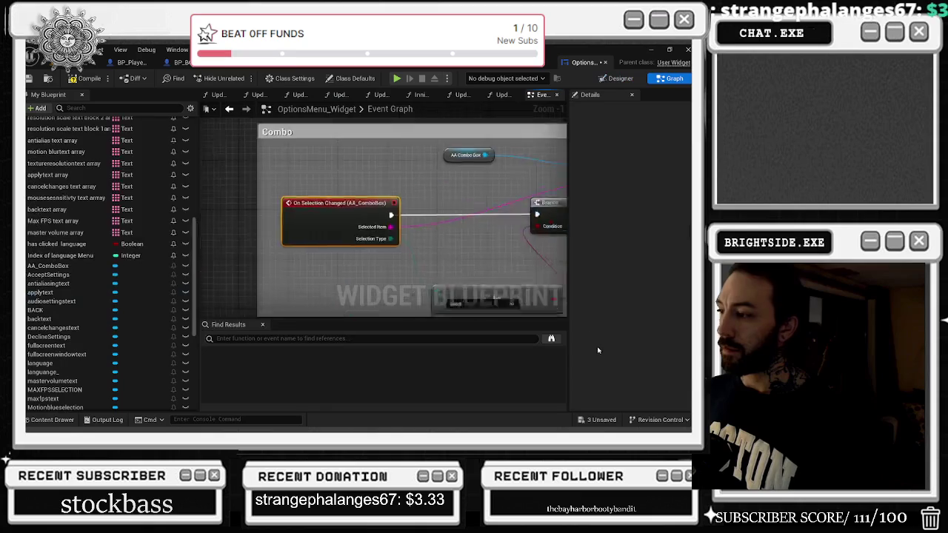
- Move the Direct node up-left, follow the wiring to Set Anti Aliasing Quality, then return to the Designer
mouse_move(394, 273)
mouse_down()
mouse_move(363, 247)
mouse_move(196, 233)
mouse_move(392, 223)
mouse_move(246, 229)
mouse_up()
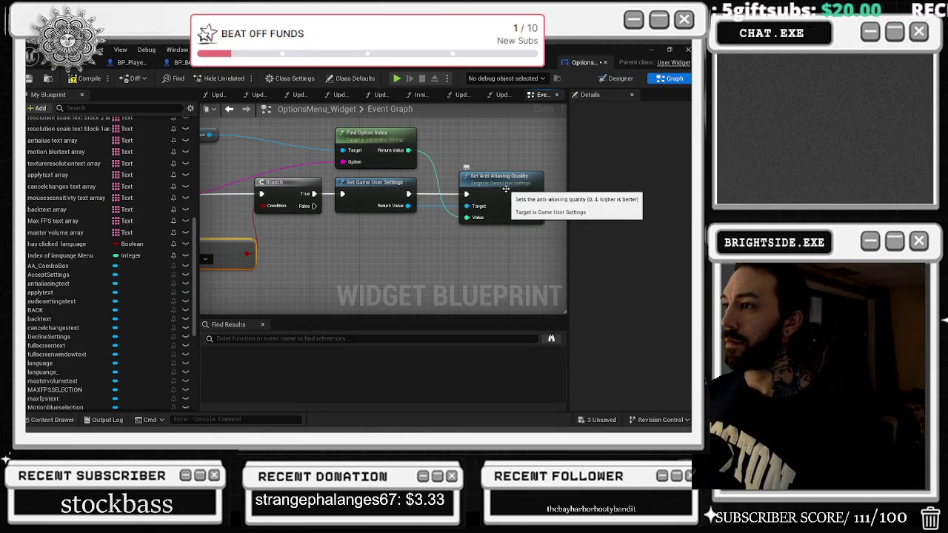
mouse_move(359, 143)
mouse_down()
mouse_move(470, 155)
mouse_move(549, 142)
mouse_up()
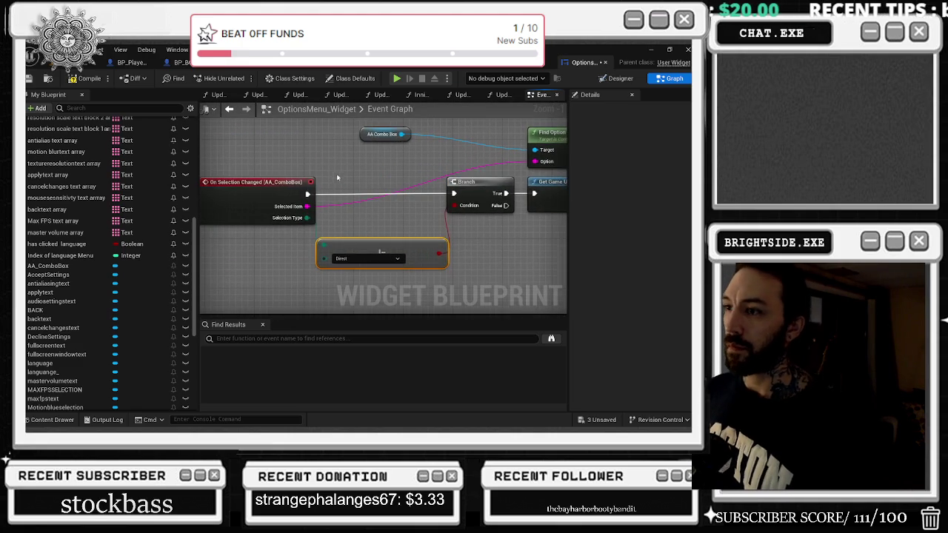
drag(391, 178, 355, 192)
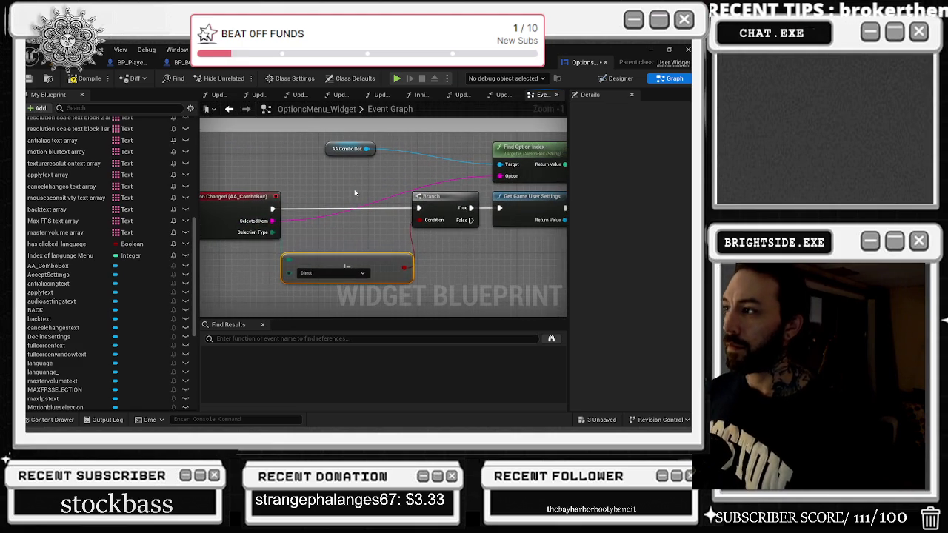
drag(476, 183, 364, 195)
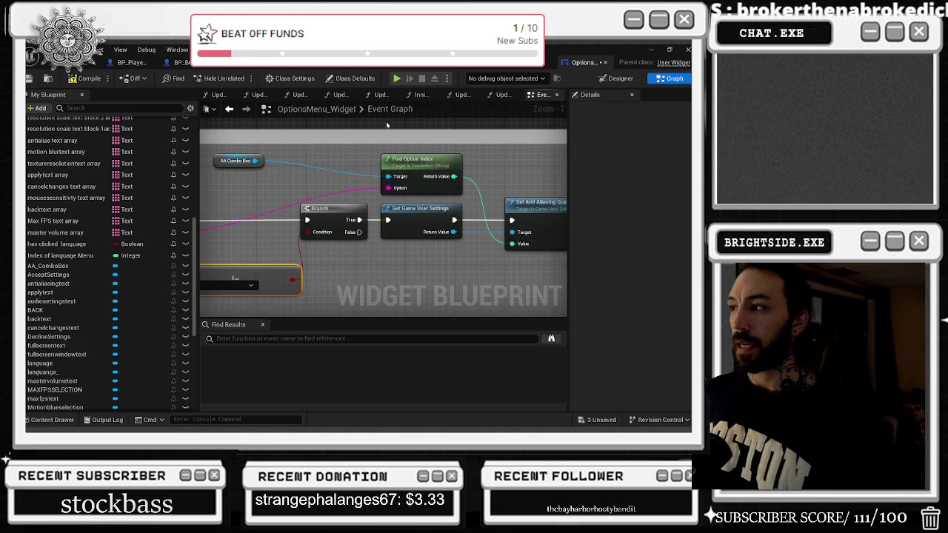
click(228, 111)
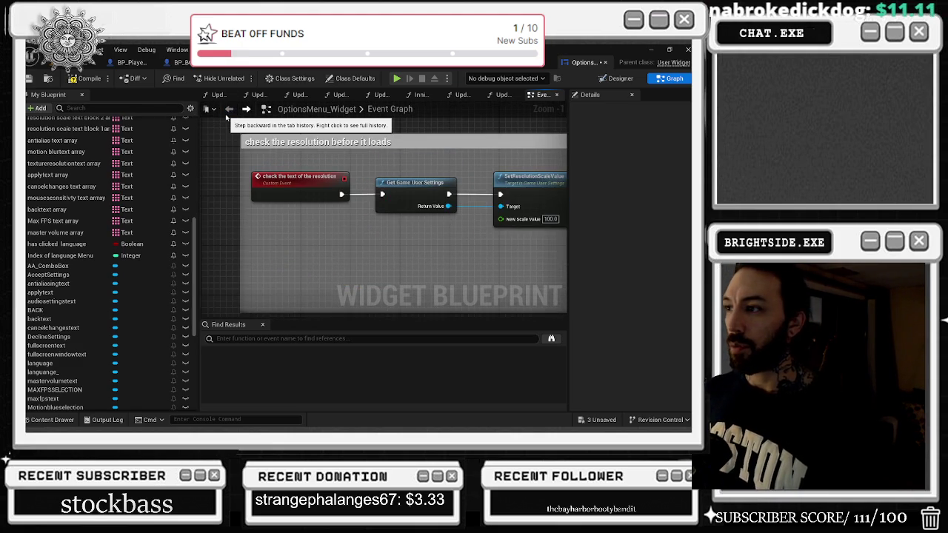
click(620, 78)
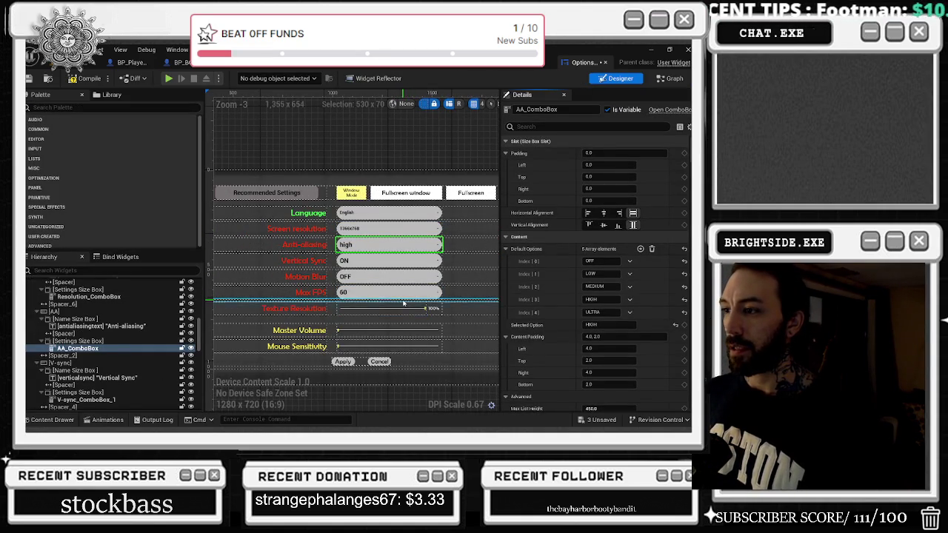
- Zoom the Designer canvas in to 1:1 to check the anti-aliasing preview reads HIGH
scroll(353, 270, up, 2)
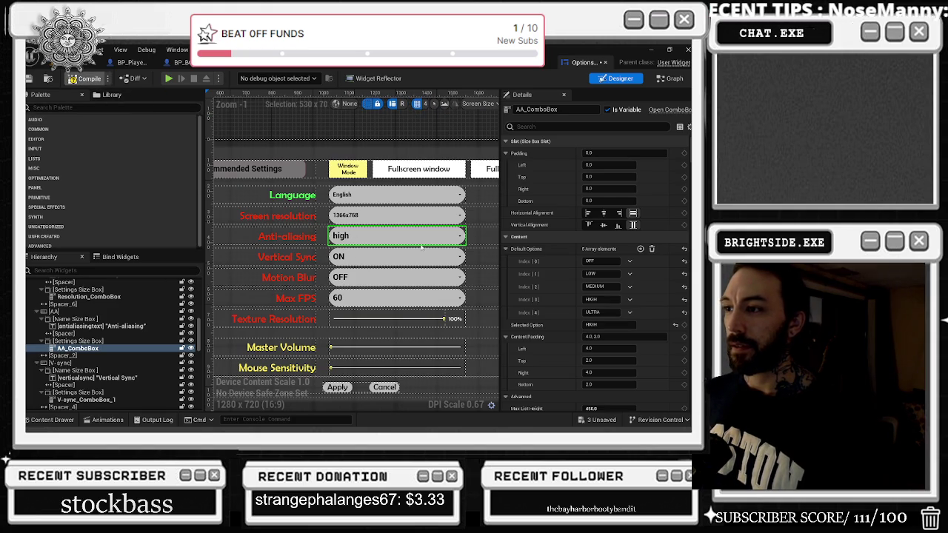
scroll(346, 230, up, 1)
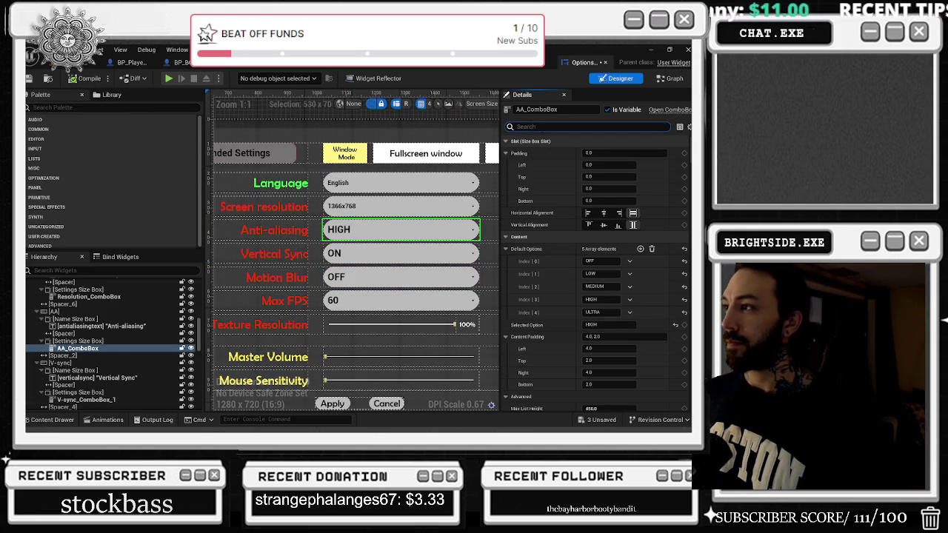
- Filter the Details panel to FONT and select the VSync, Motion Blur, Max FPS and resolution combo boxes
text(fi)
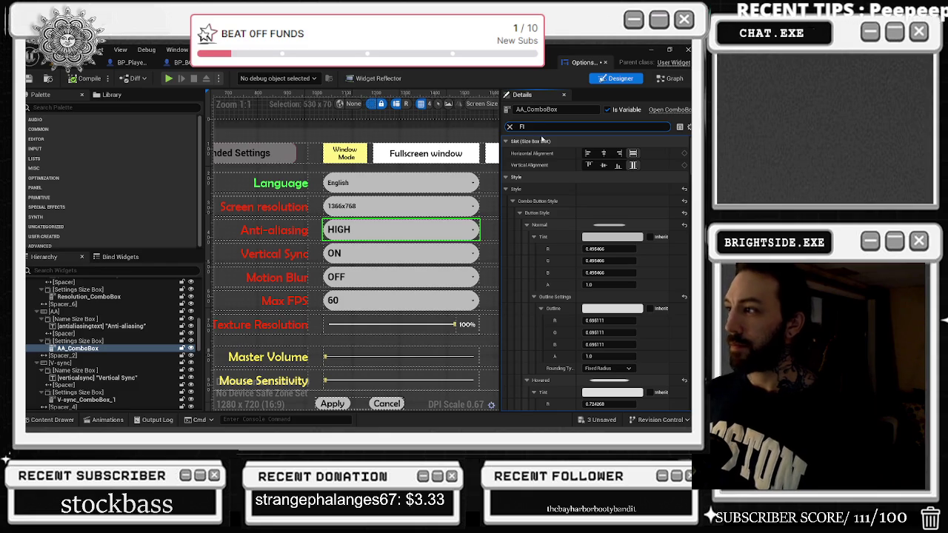
key(BackSpace)
text(ONT)
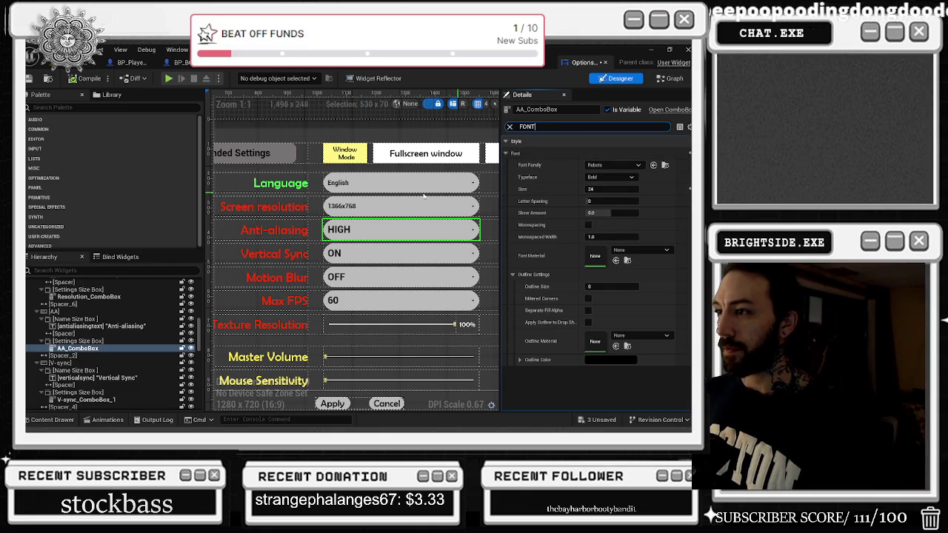
click(370, 256)
click(375, 280)
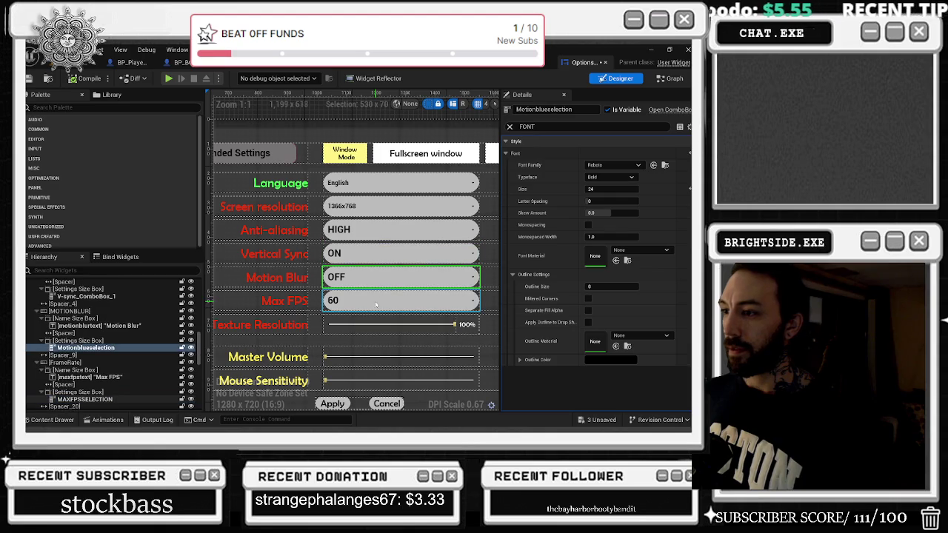
click(381, 301)
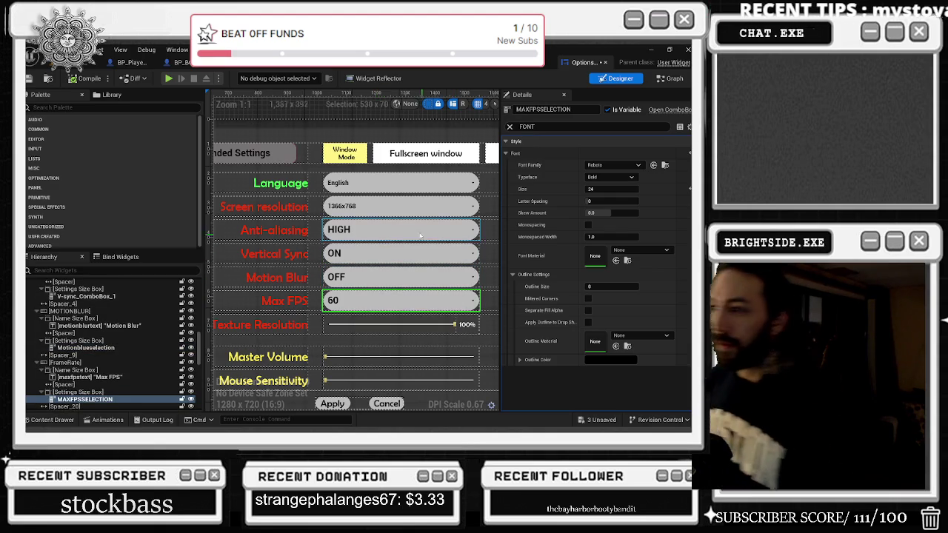
click(380, 205)
- Set font size 24 on the Screen resolution and Language combo boxes, then select the Recommended Settings button
click(597, 190)
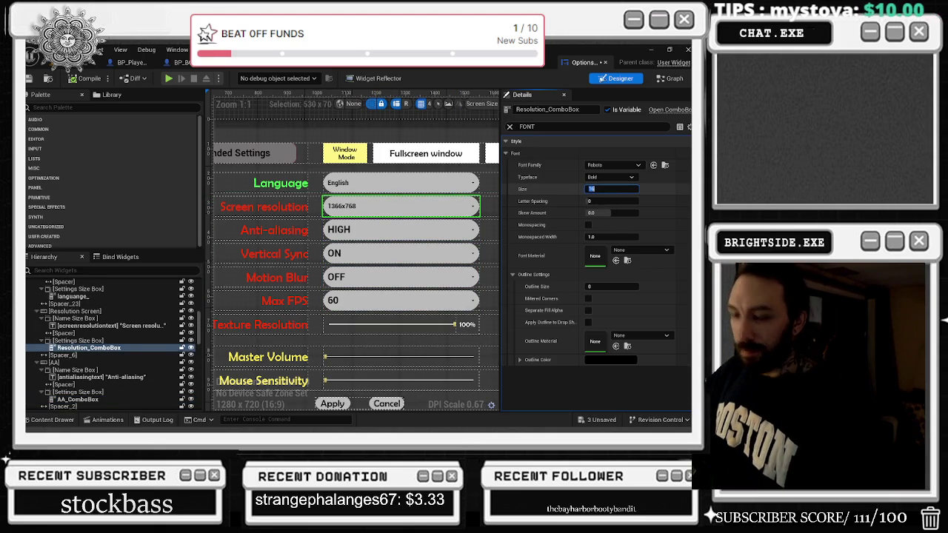
text(24)
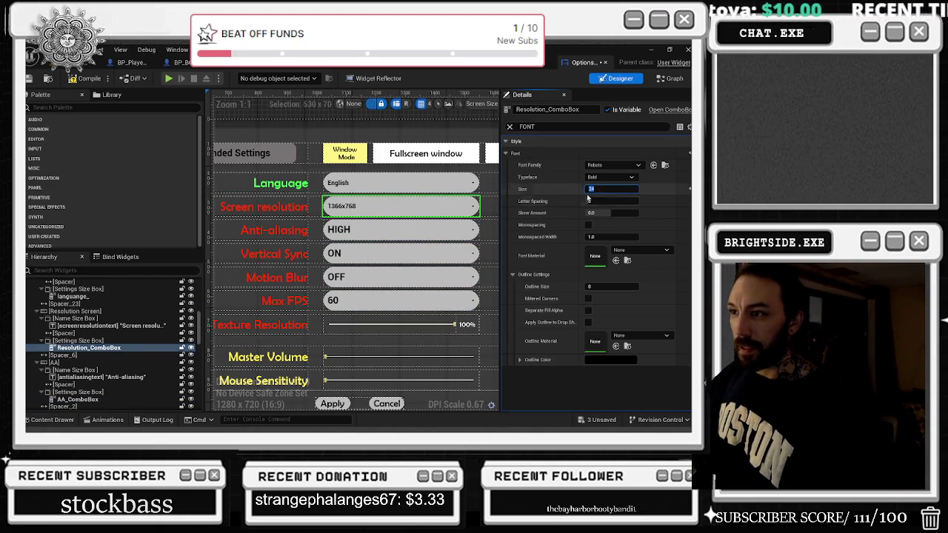
click(420, 182)
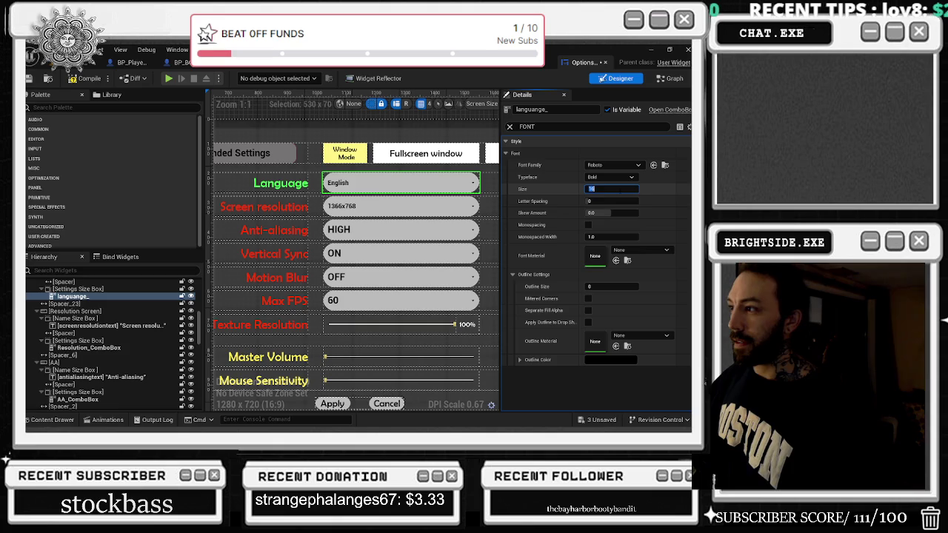
text(24)
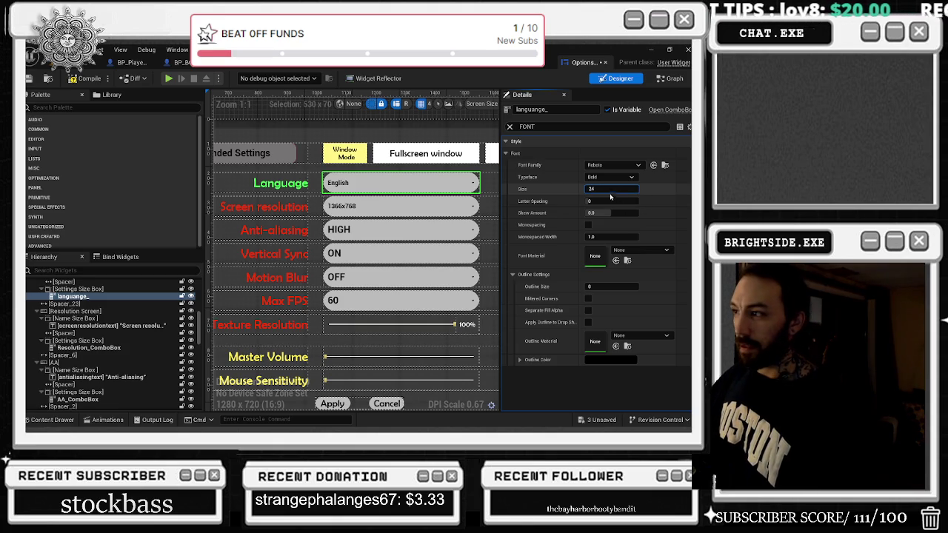
key(Return)
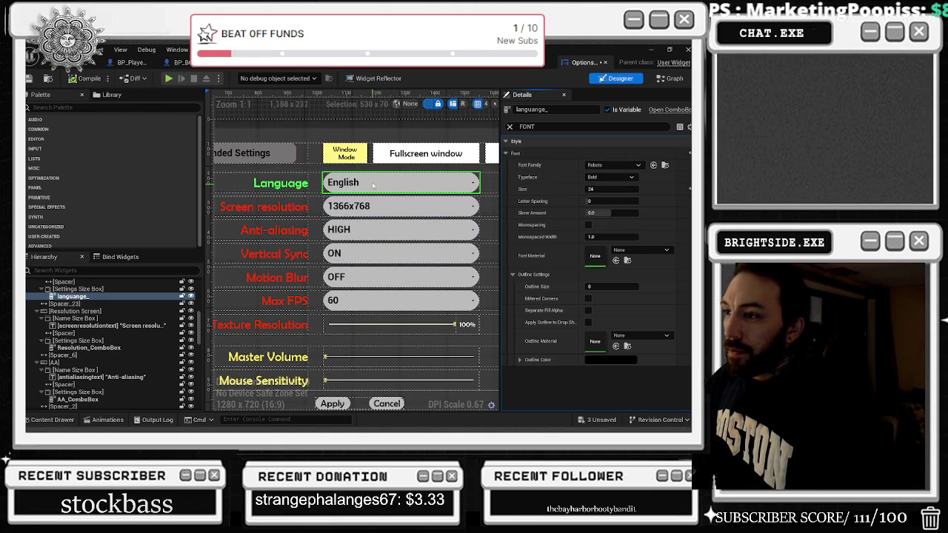
scroll(363, 205, down, 1)
scroll(363, 205, down, 1)
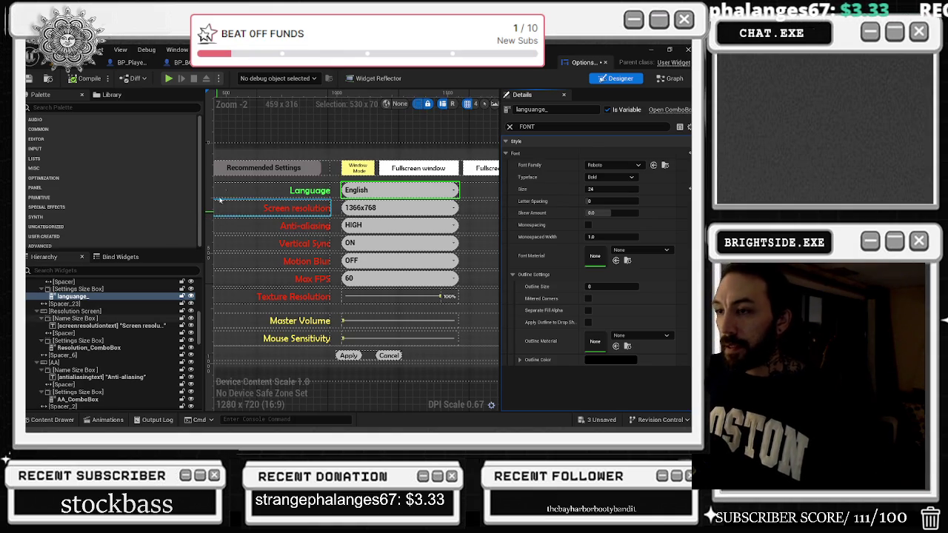
click(322, 167)
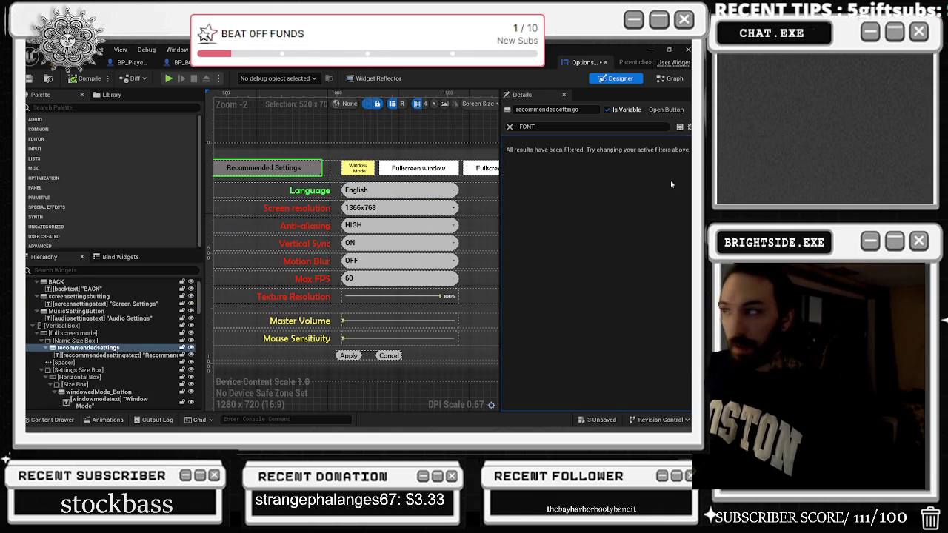
- Clear the Details filter and jump to the Recommended Settings button's On Clicked handler in the graph
click(508, 127)
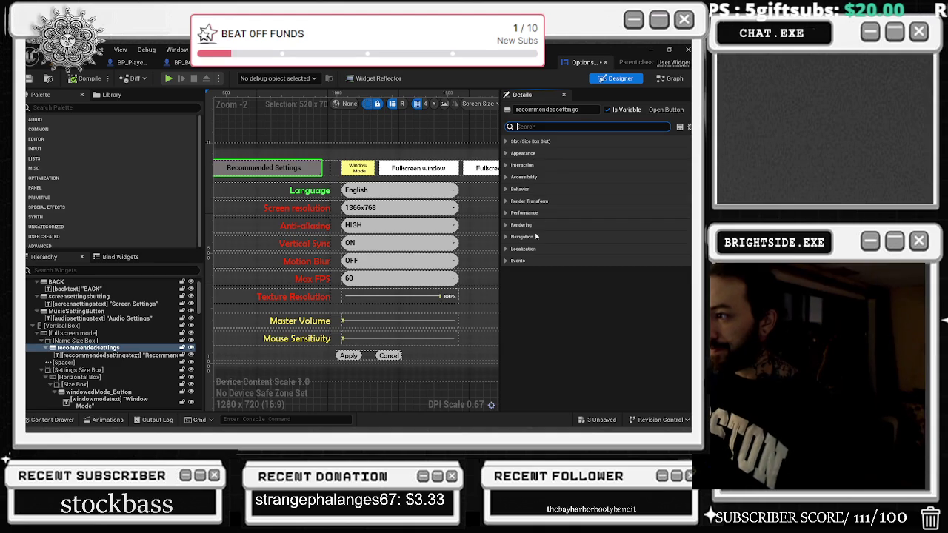
click(517, 261)
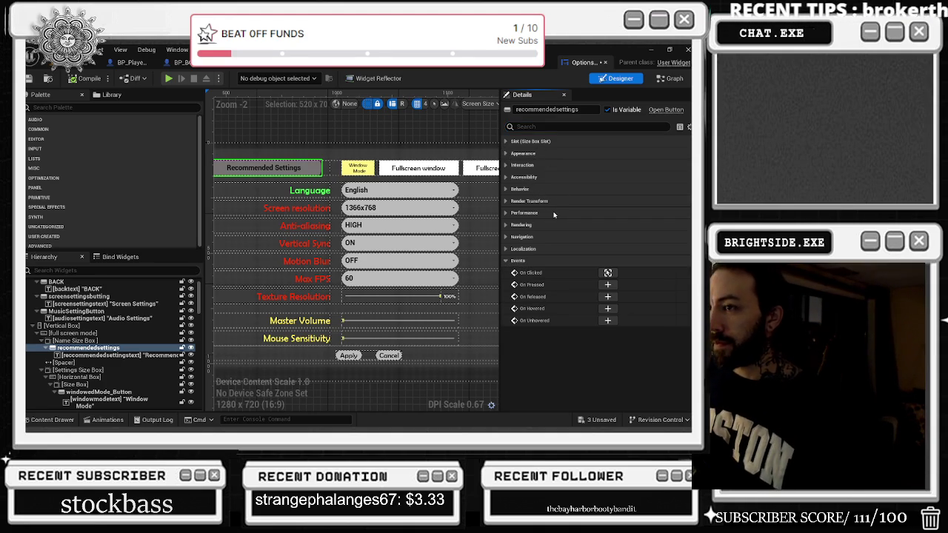
click(607, 272)
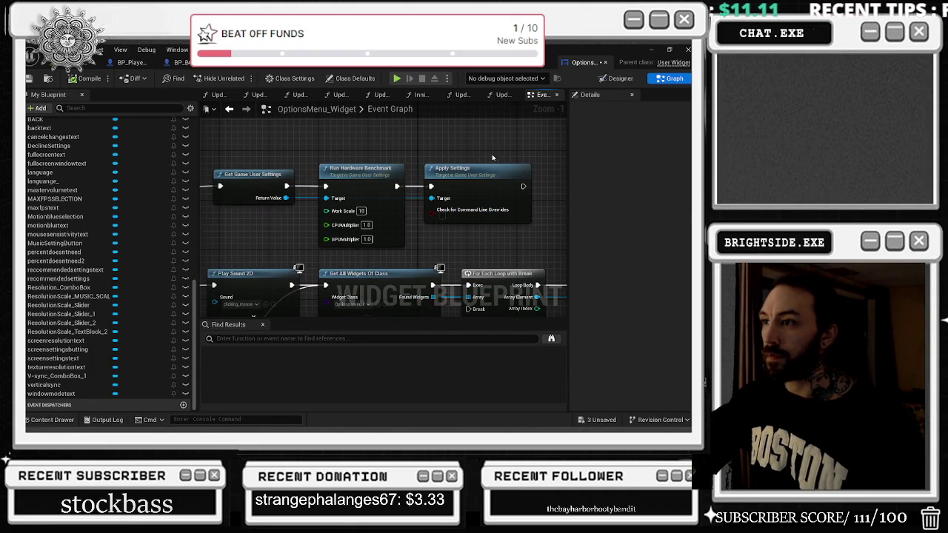
mouse_move(377, 175)
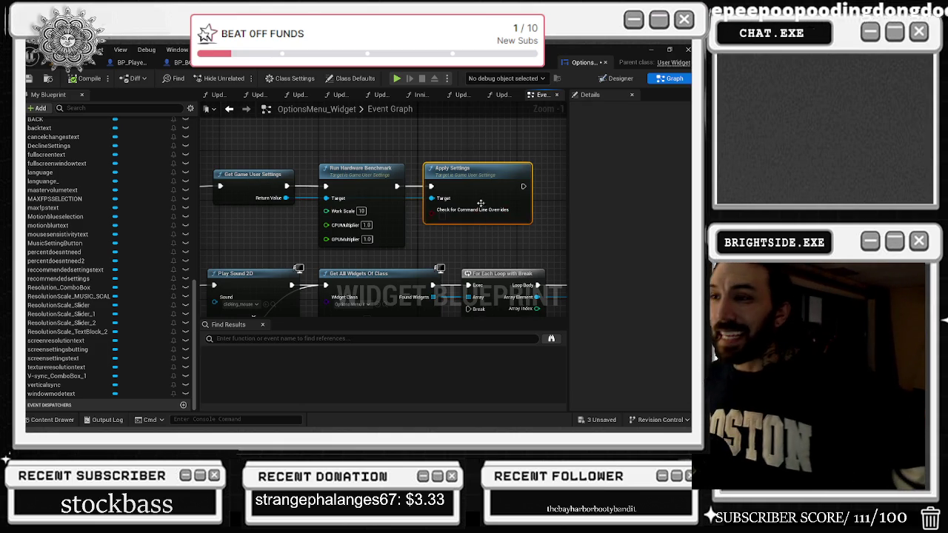
click(452, 182)
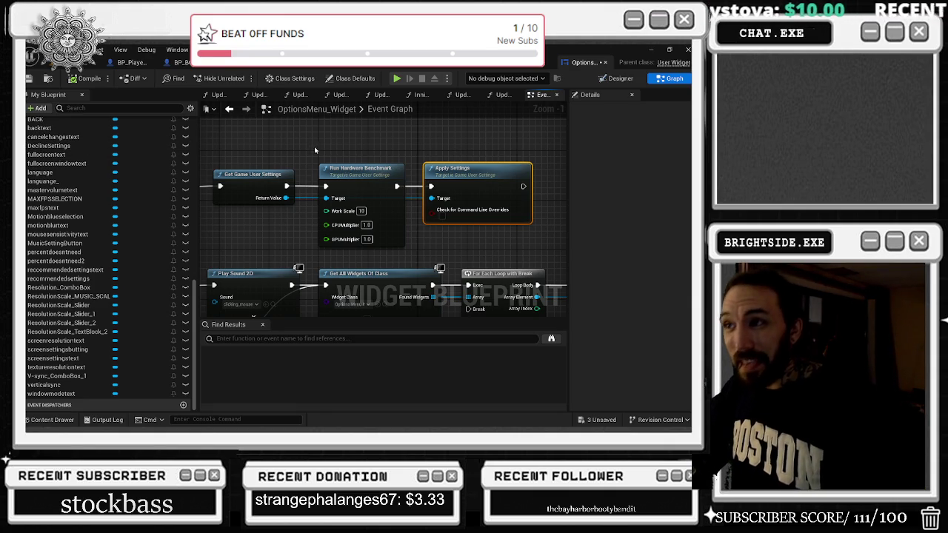
drag(481, 174, 482, 166)
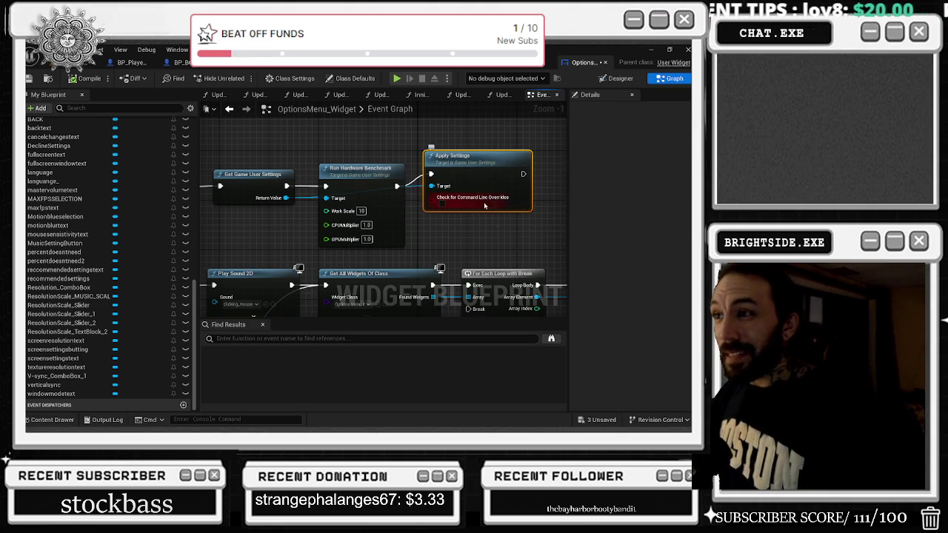
key(ctrl+z)
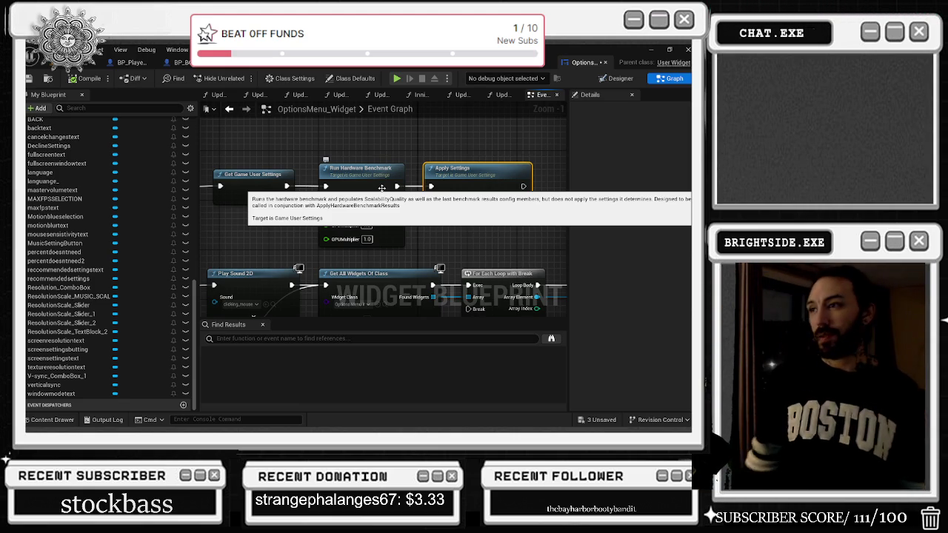
- Pan across the Event Graph through the level-name, Branch, Delay, Add to Viewport and For Each Loop nodes
drag(295, 195, 174, 104)
drag(316, 177, 118, 186)
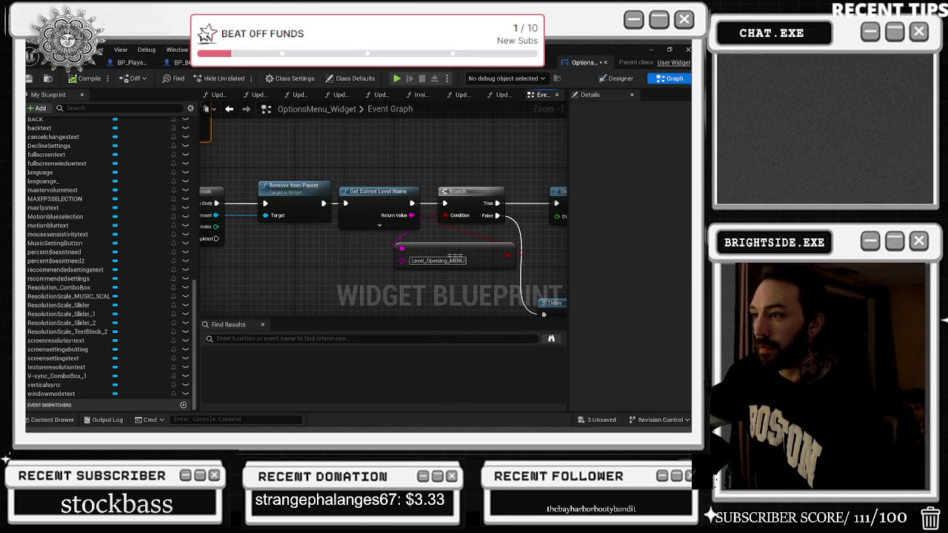
mouse_move(445, 223)
mouse_down()
mouse_move(228, 190)
mouse_move(209, 153)
mouse_up()
mouse_move(460, 186)
mouse_down()
mouse_move(206, 211)
mouse_move(550, 210)
mouse_up()
mouse_move(281, 211)
mouse_down()
mouse_move(559, 213)
mouse_move(537, 204)
mouse_move(463, 230)
mouse_move(452, 253)
mouse_up()
scroll(433, 246, down, 3)
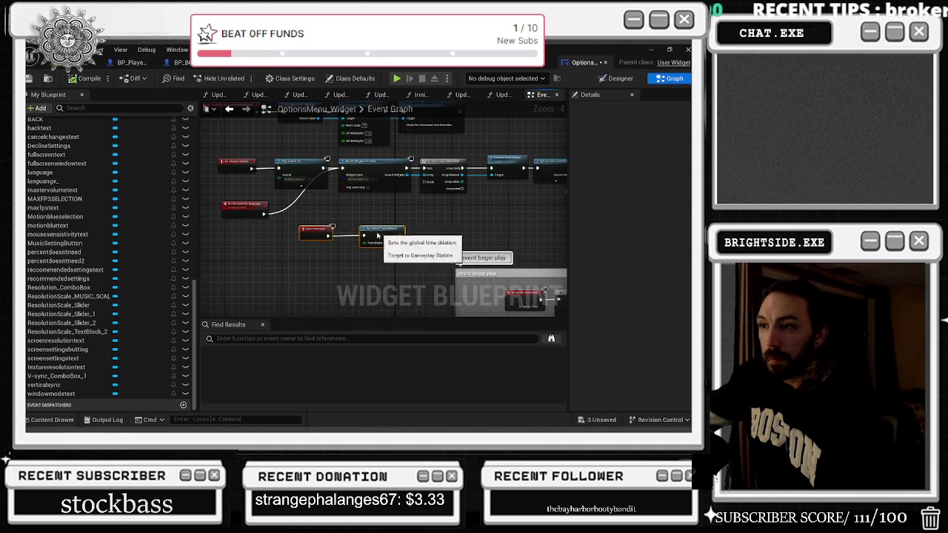
- Move the event begin play comment group up and to the left
drag(423, 289, 359, 212)
scroll(443, 218, up, 3)
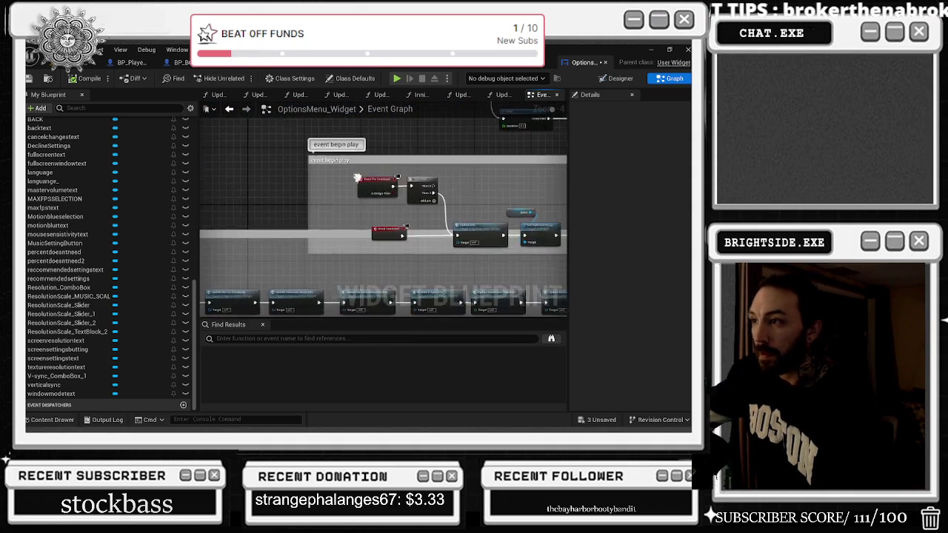
drag(439, 217, 355, 197)
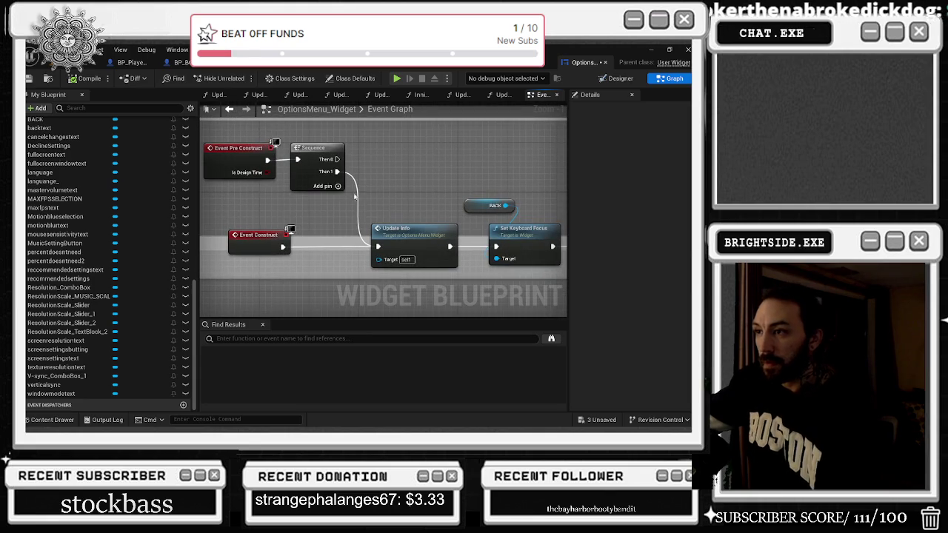
scroll(380, 194, down, 1)
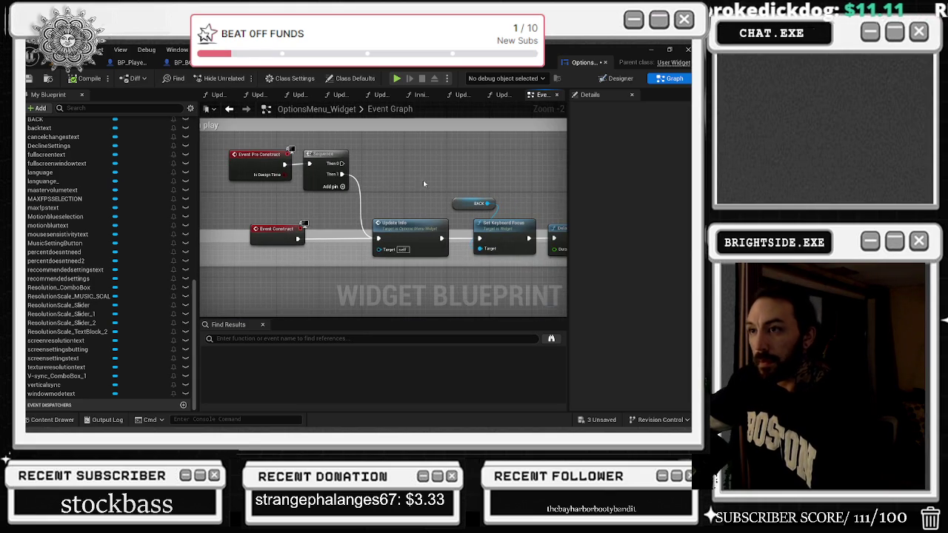
scroll(423, 183, down, 3)
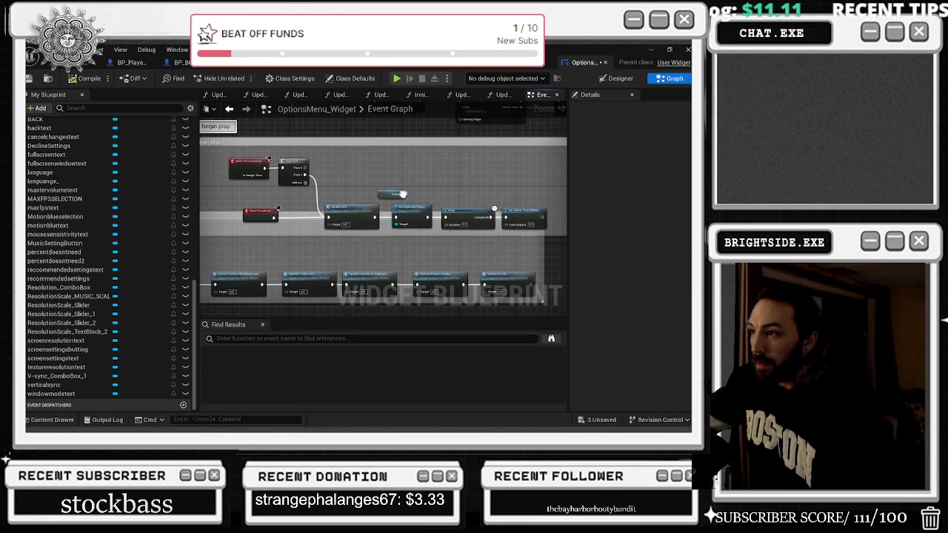
scroll(402, 194, down, 3)
mouse_move(451, 202)
mouse_down()
mouse_move(202, 189)
mouse_move(299, 164)
mouse_up()
scroll(360, 222, up, 4)
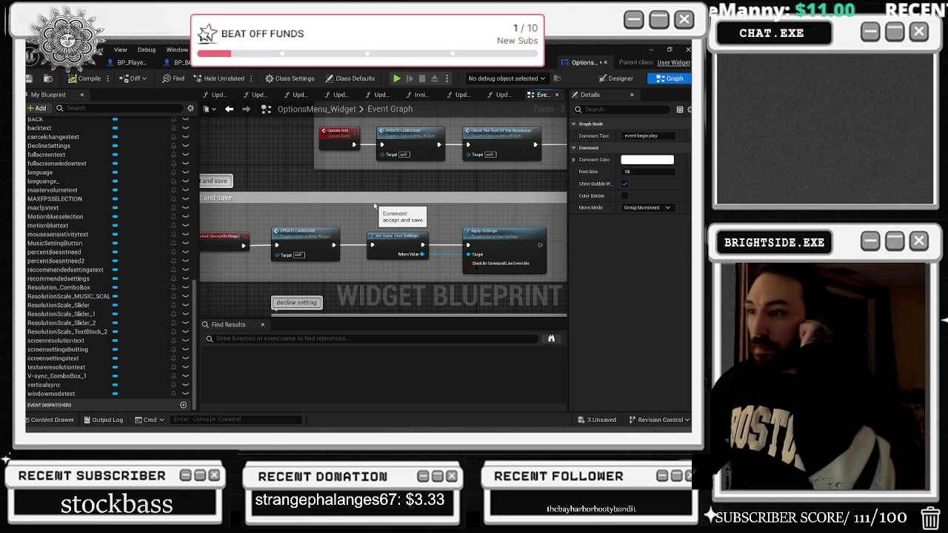
- Inspect the UPDATE LANGUAGE custom event and its Languages Array defaults, then return to the previous graph view
double_click(320, 236)
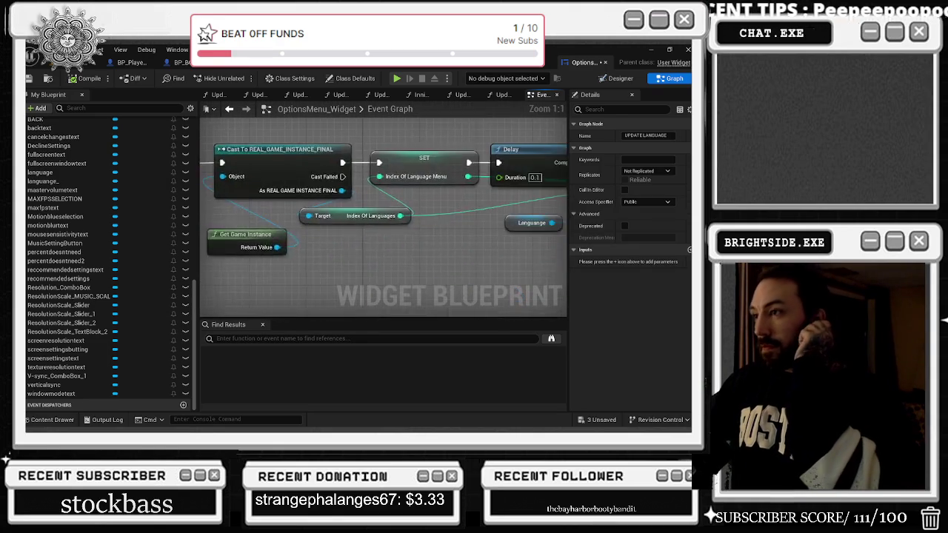
drag(546, 266, 215, 228)
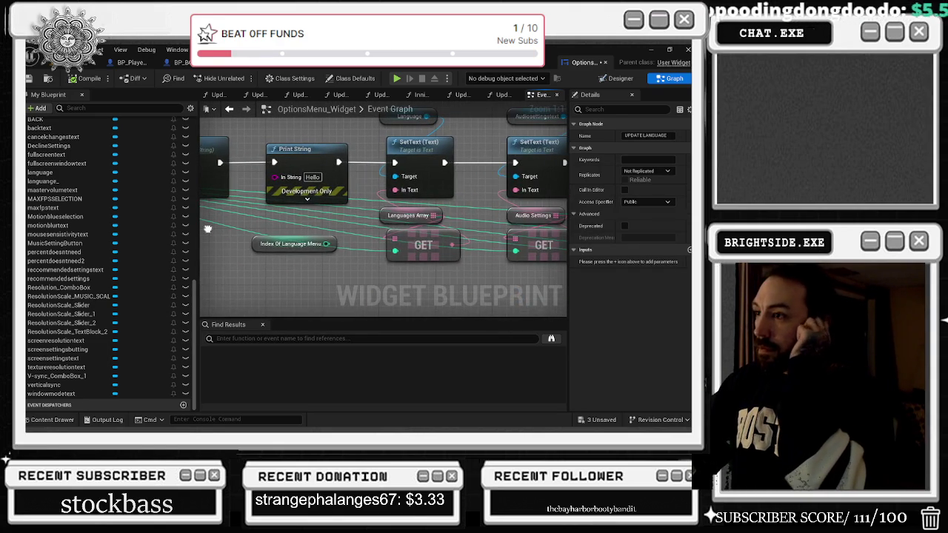
click(386, 215)
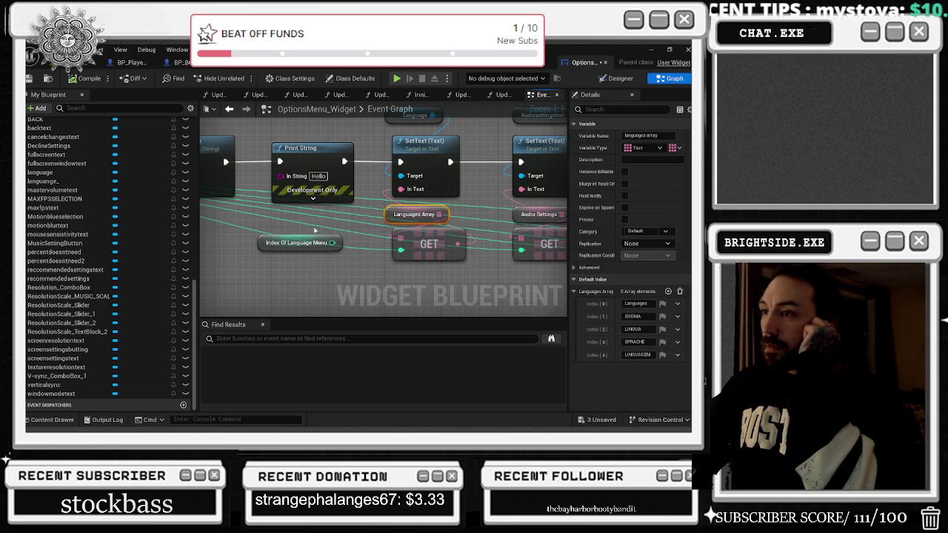
mouse_move(381, 225)
mouse_down()
mouse_move(244, 267)
mouse_move(198, 227)
mouse_move(200, 250)
mouse_up()
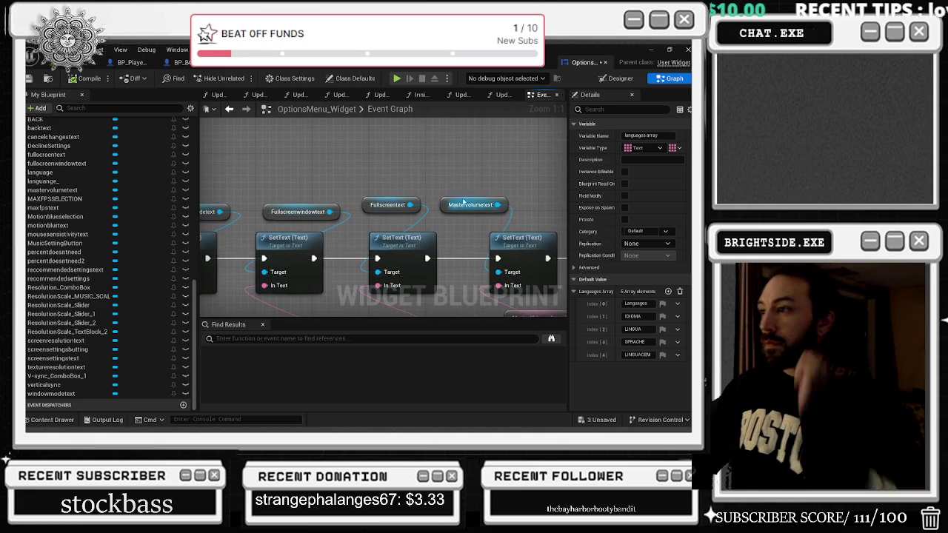
click(230, 110)
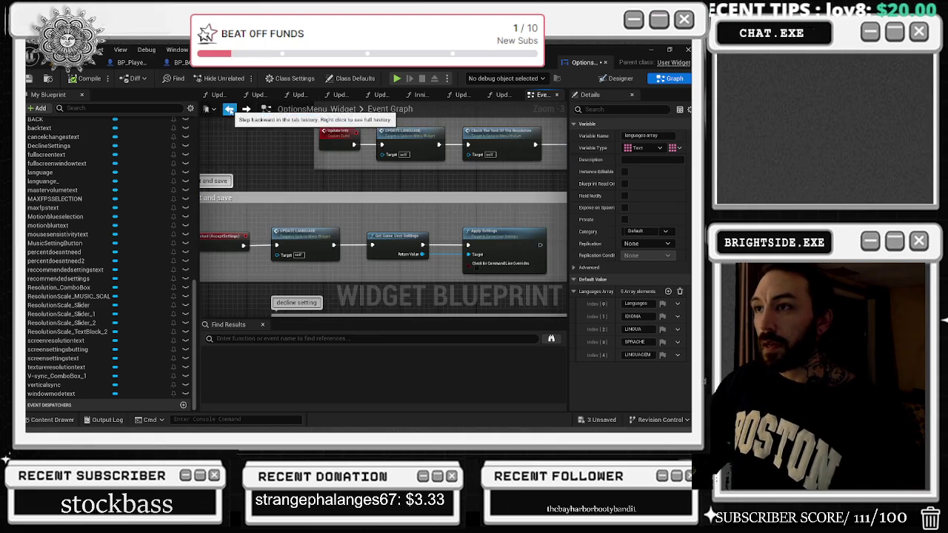
- Move the top three Recommended Settings nodes further up, above Apply Settings and For Each Loop
scroll(388, 206, down, 4)
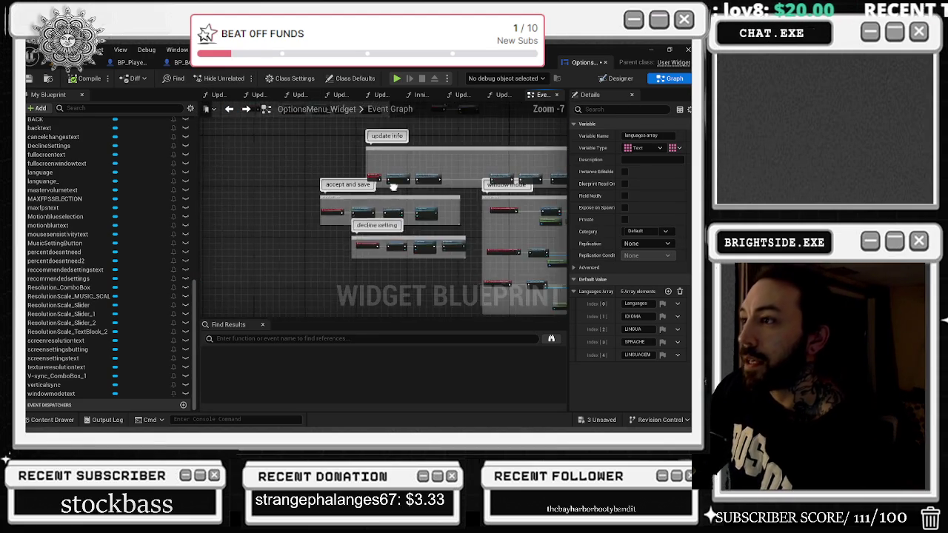
scroll(393, 186, up, 4)
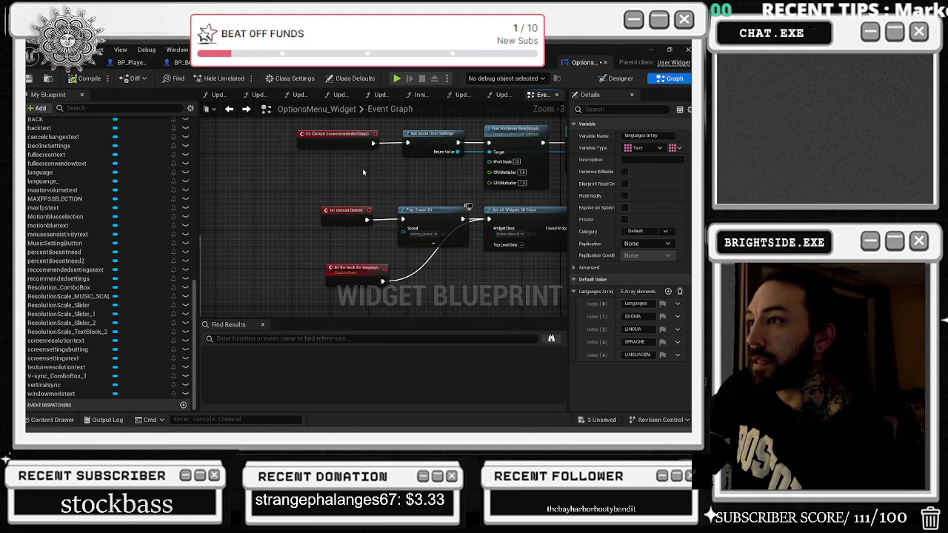
drag(364, 172, 208, 207)
drag(224, 148, 522, 222)
drag(382, 160, 382, 104)
- Wire Get Current Level Name's exec input from the For Each Loop's Completed output instead of Remove from Parent
mouse_move(355, 262)
mouse_down()
mouse_move(377, 186)
mouse_move(214, 213)
mouse_up()
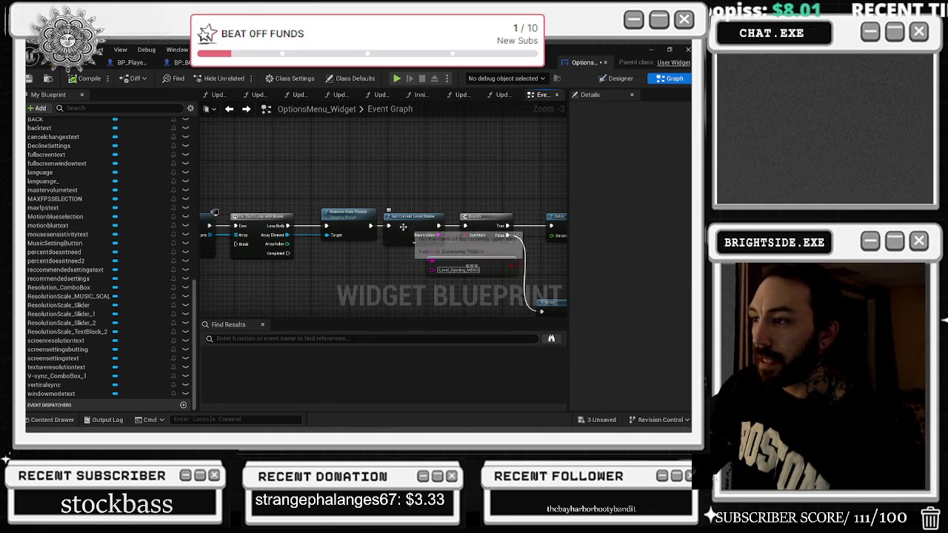
mouse_move(370, 225)
mouse_down()
mouse_move(289, 253)
mouse_move(354, 226)
mouse_up()
drag(233, 194, 347, 278)
mouse_move(403, 172)
mouse_down()
mouse_move(144, 173)
mouse_move(297, 245)
mouse_move(556, 260)
mouse_move(561, 271)
mouse_up()
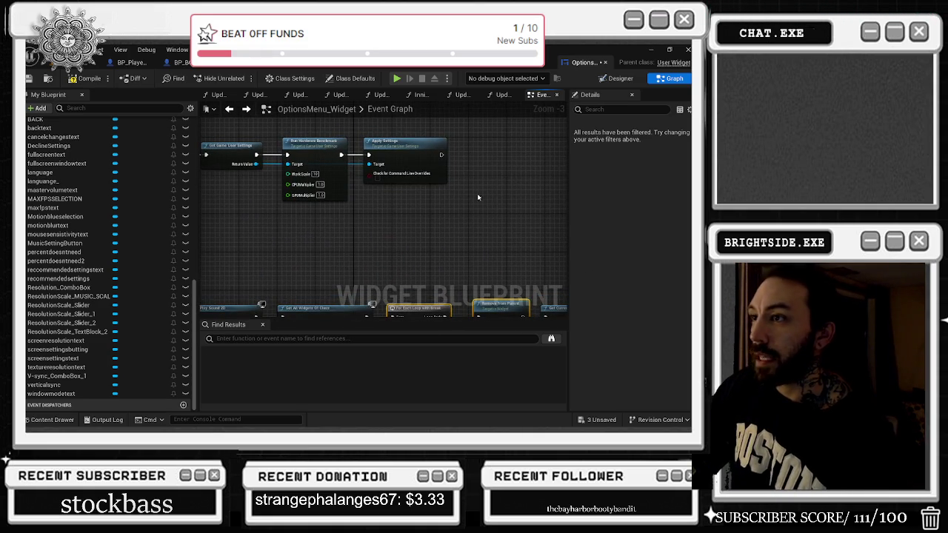
- Move the four Recommended Settings handler nodes higher in the graph
mouse_move(399, 174)
mouse_down()
mouse_move(411, 228)
mouse_move(479, 269)
mouse_up()
drag(269, 188, 531, 253)
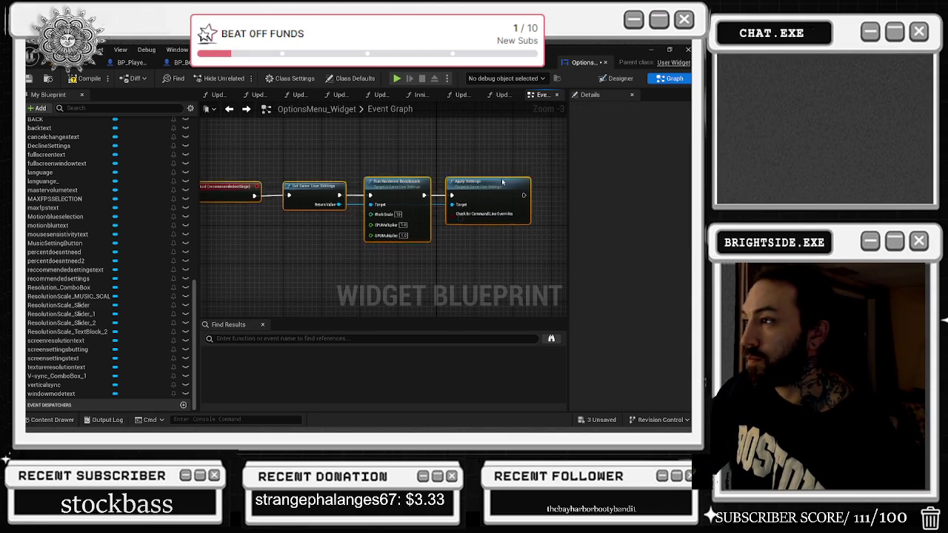
drag(508, 192, 512, 145)
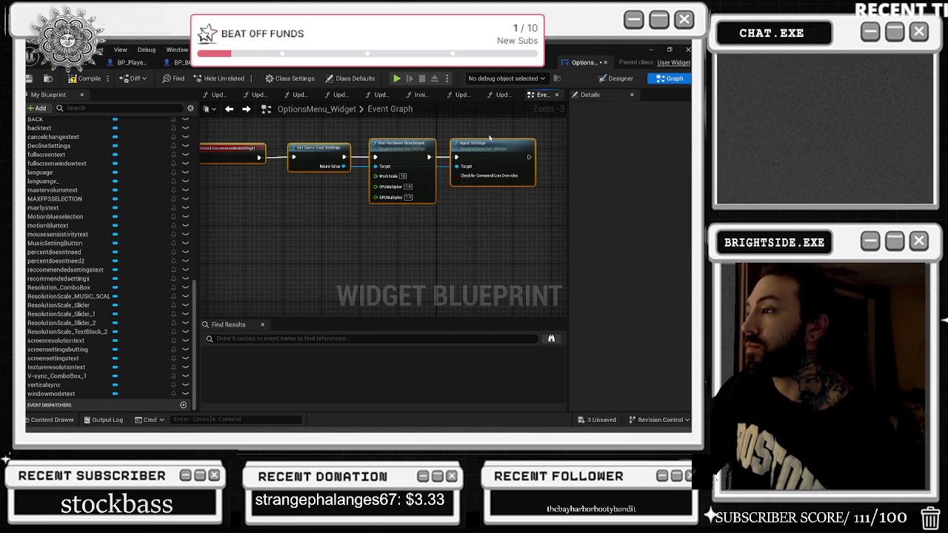
scroll(415, 155, up, 1)
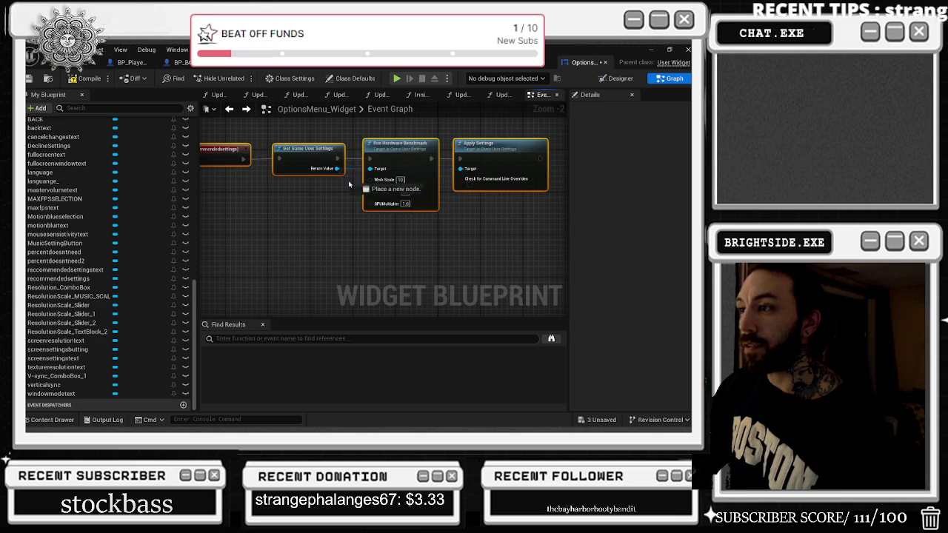
- Add an Apply Hardware Benchmark Results node from the Return Value output, placed right of Apply Settings
drag(337, 169, 406, 221)
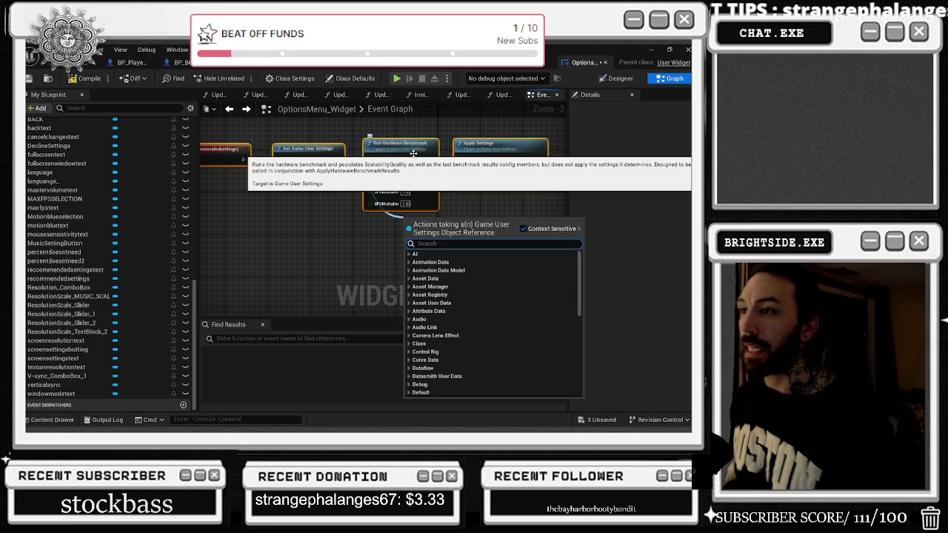
text(APPLYU H)
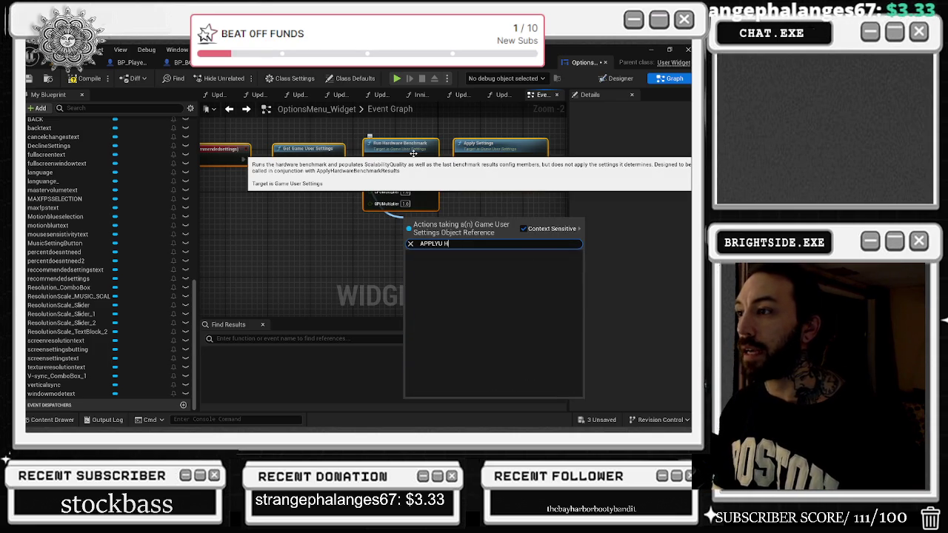
key(Up)
key(Up)
key(Up)
key(Return)
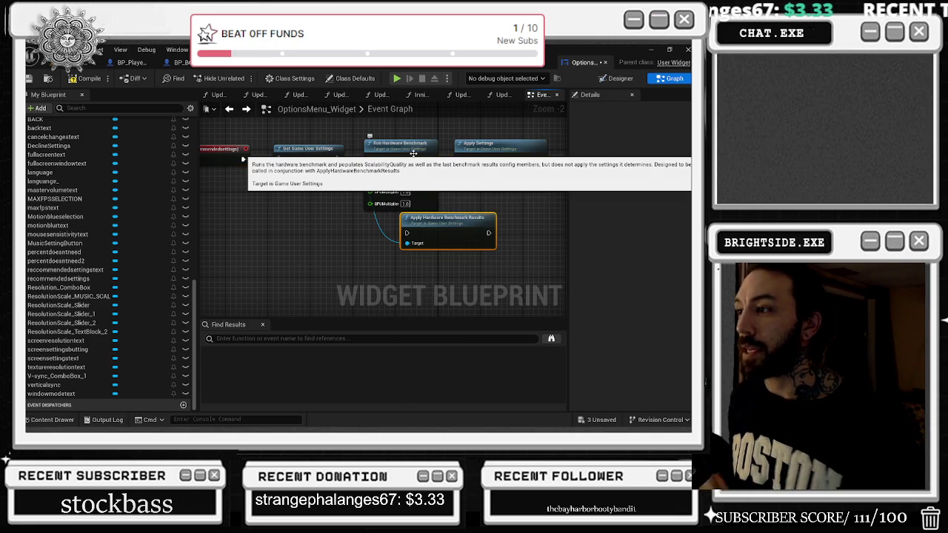
mouse_move(445, 222)
mouse_down()
mouse_move(527, 223)
mouse_move(515, 208)
mouse_move(418, 218)
mouse_move(500, 168)
mouse_move(432, 219)
mouse_move(408, 212)
mouse_move(417, 231)
mouse_up()
- Box-select all five Recommended Settings nodes and move them up
scroll(416, 231, down, 3)
mouse_move(268, 185)
mouse_down()
mouse_move(468, 270)
mouse_move(465, 174)
mouse_up()
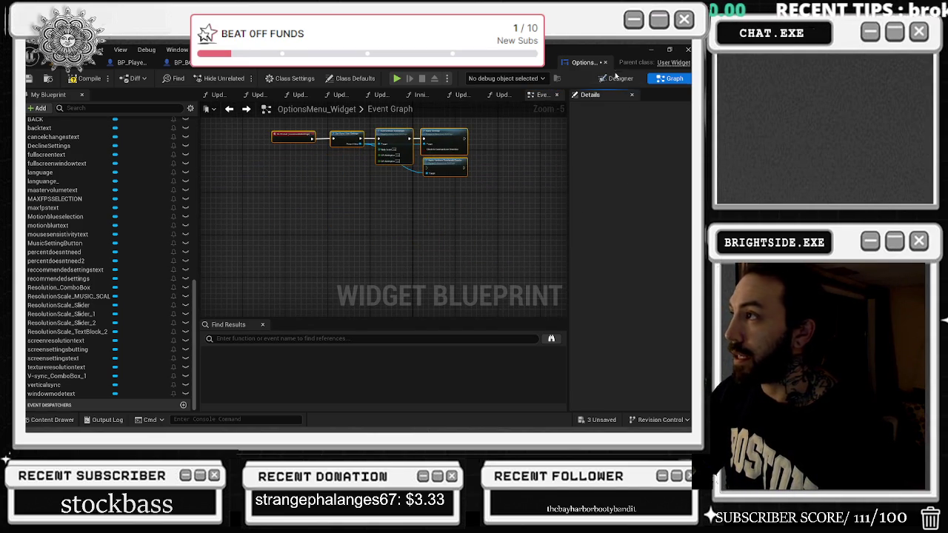
key(shift+F4)
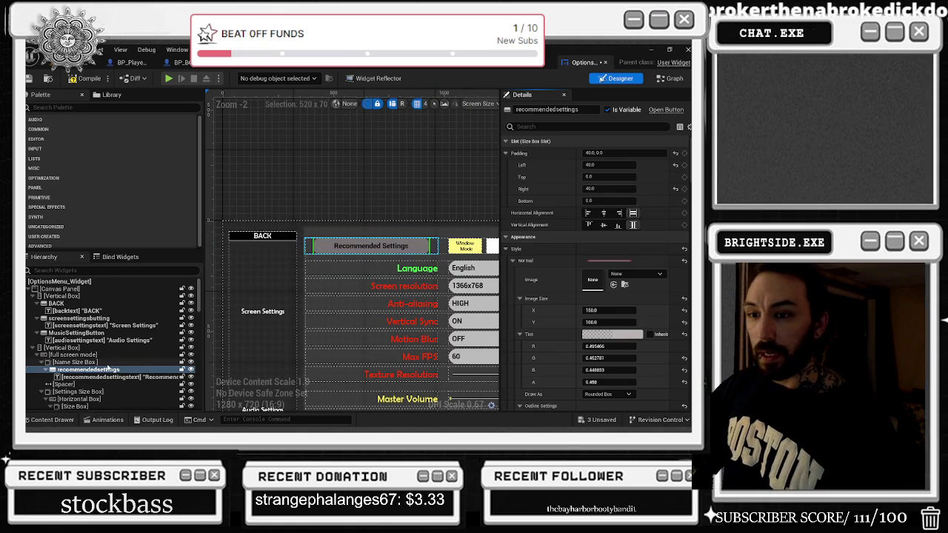
- Copy the recommendedsettings button and try pasting it, dismissing the paste warning
click(74, 363)
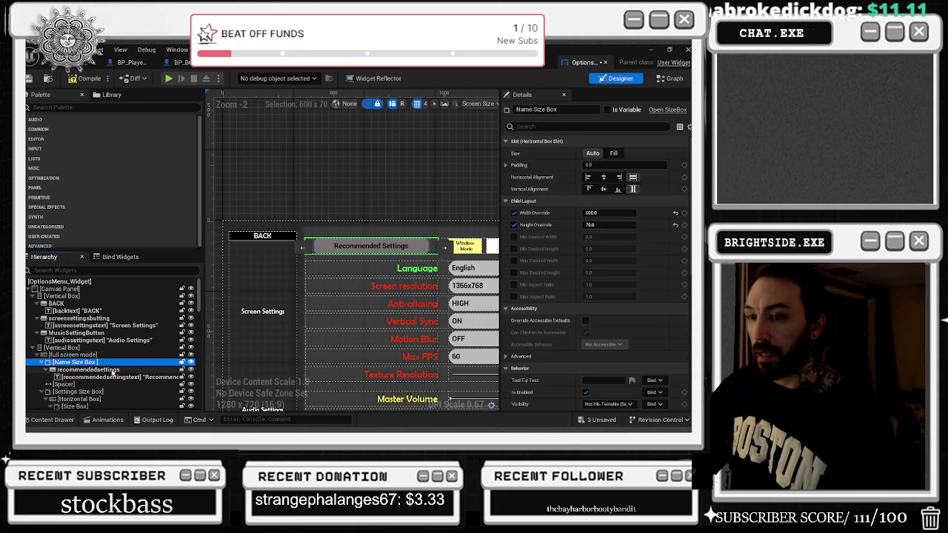
click(89, 370)
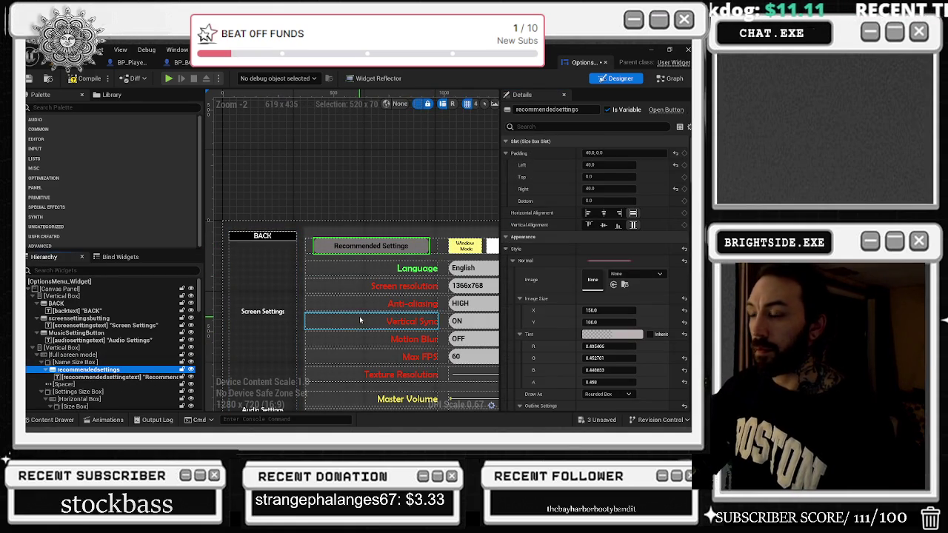
right_click(76, 373)
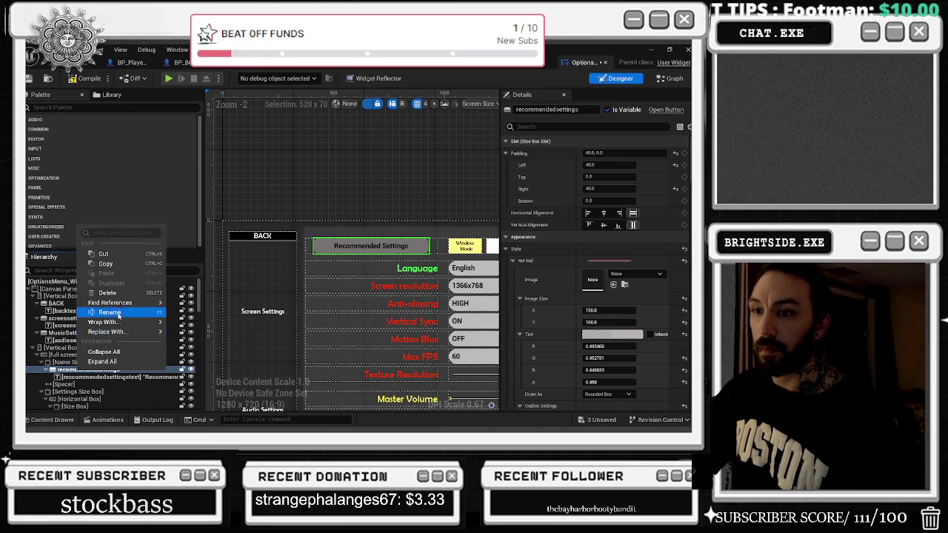
click(106, 264)
right_click(79, 370)
click(109, 272)
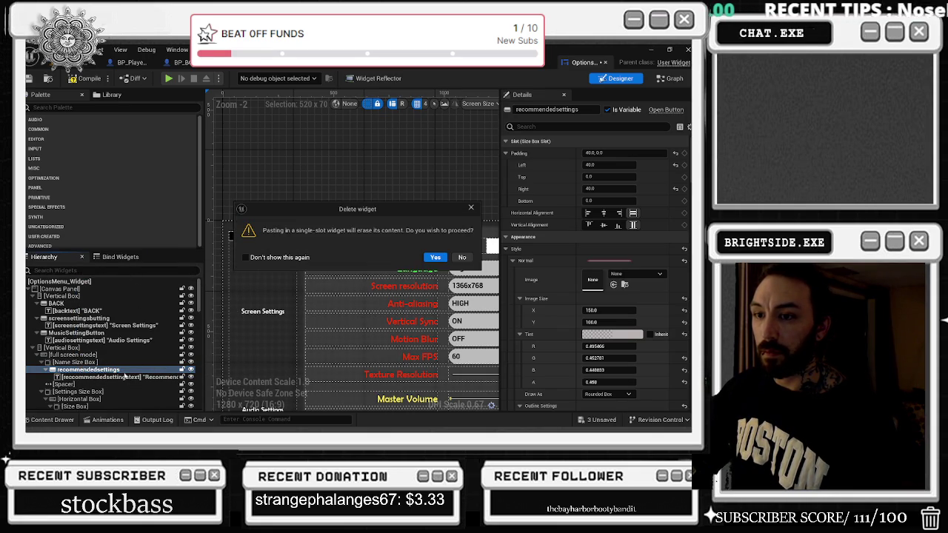
click(471, 208)
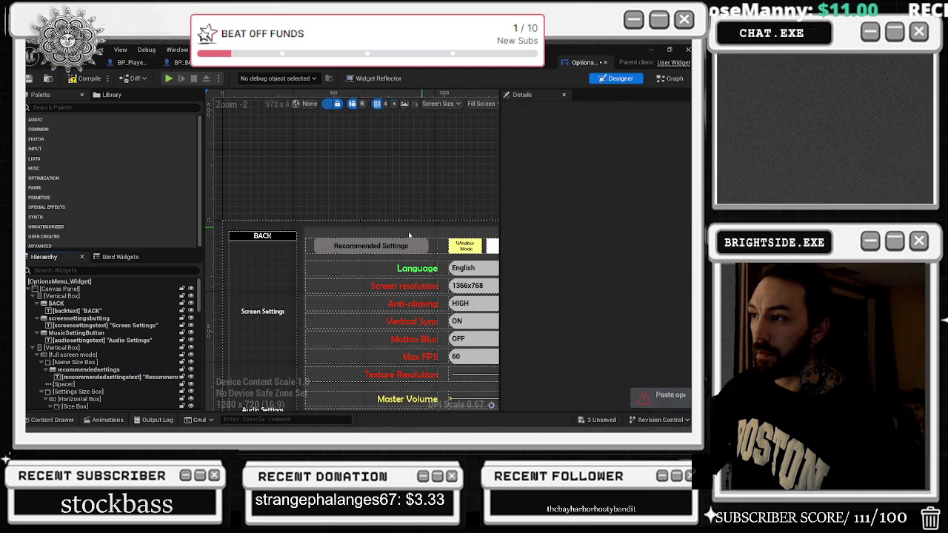
- Attempt to paste the button into Name Size Box, declining the warning that would erase its contents
click(118, 361)
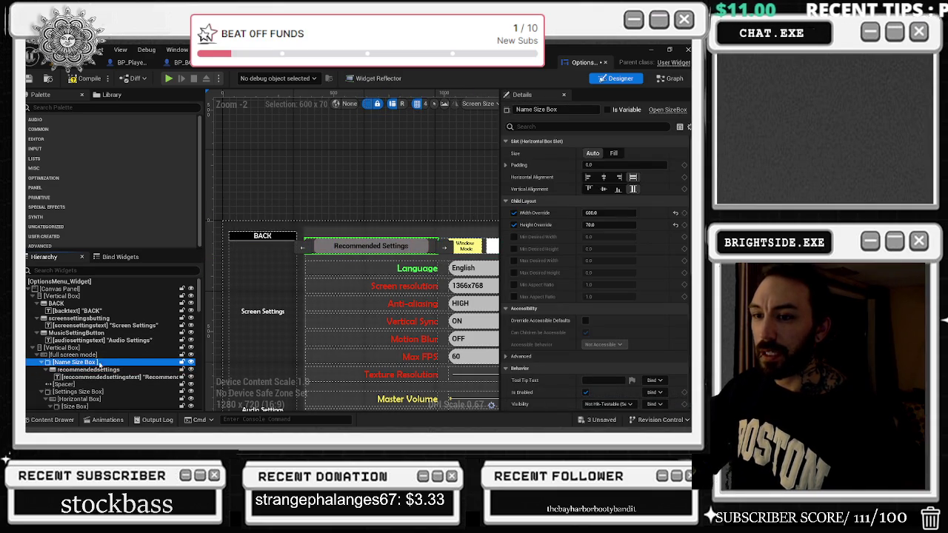
right_click(115, 361)
click(109, 272)
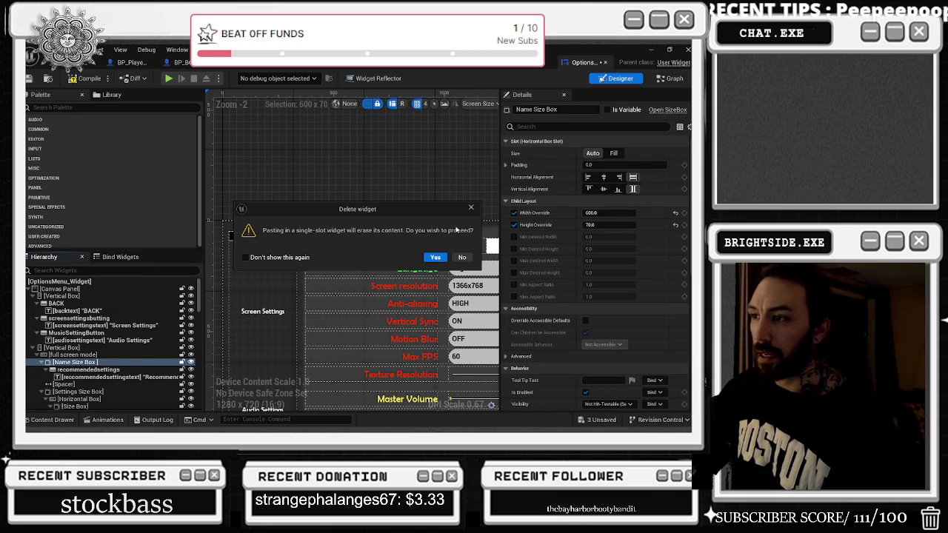
click(472, 208)
click(95, 355)
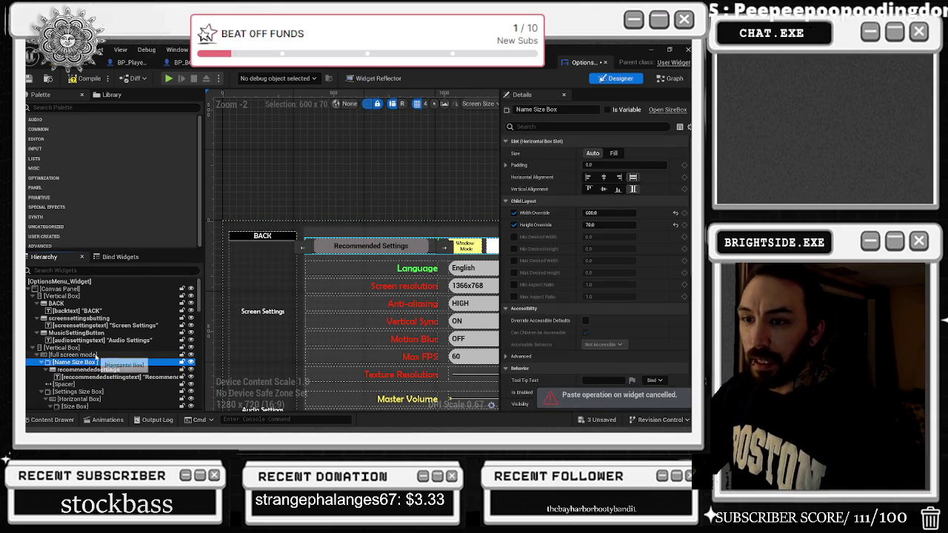
mouse_move(571, 247)
mouse_down()
mouse_move(415, 243)
mouse_move(430, 243)
mouse_up()
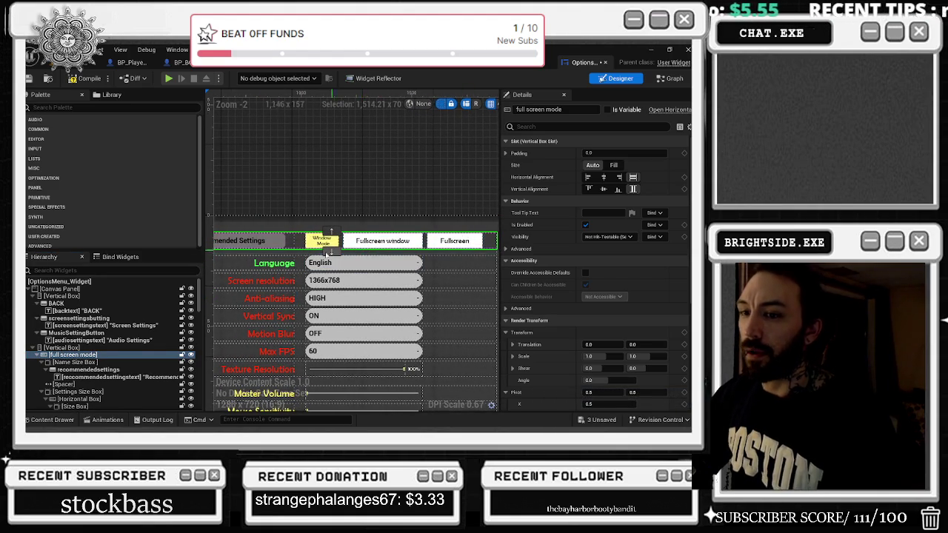
- Narrow the Name Size Box width override from 600 to about 256
click(48, 362)
click(77, 362)
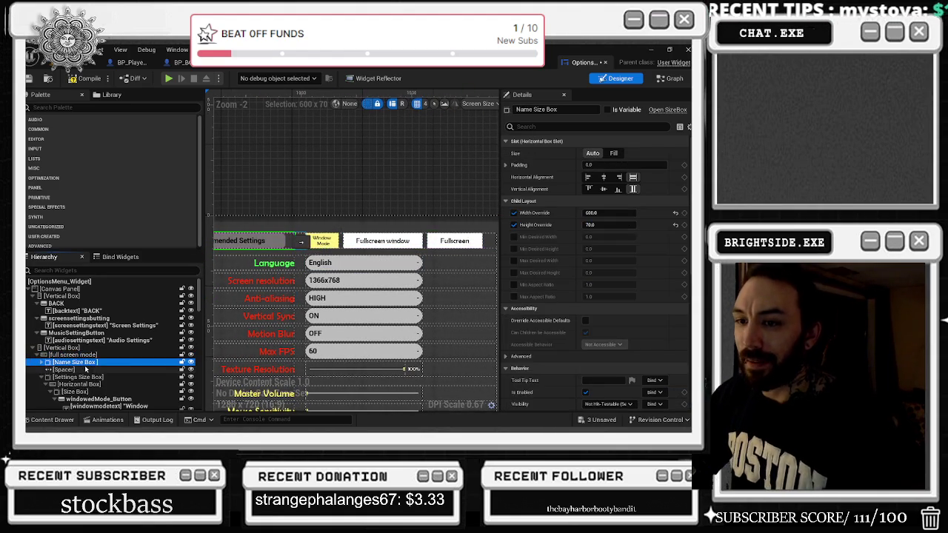
click(41, 378)
click(78, 377)
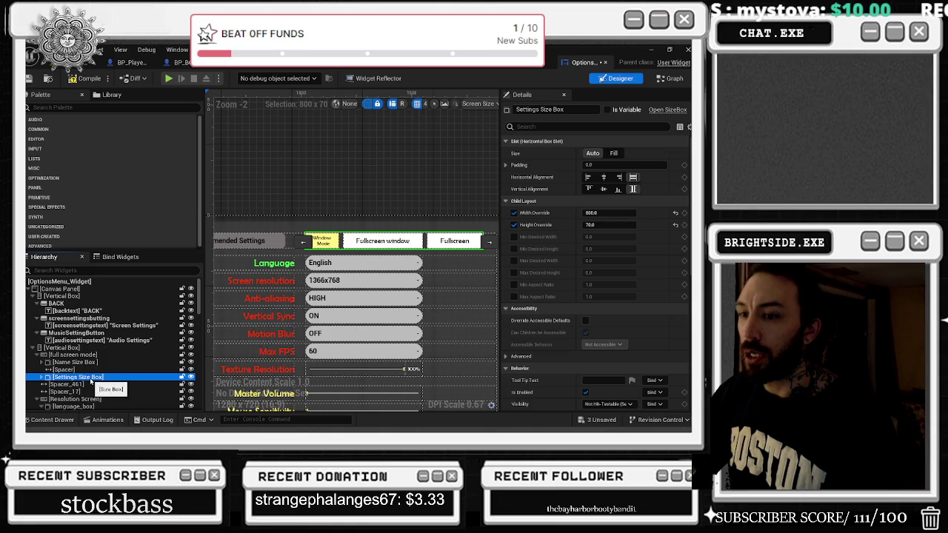
click(78, 363)
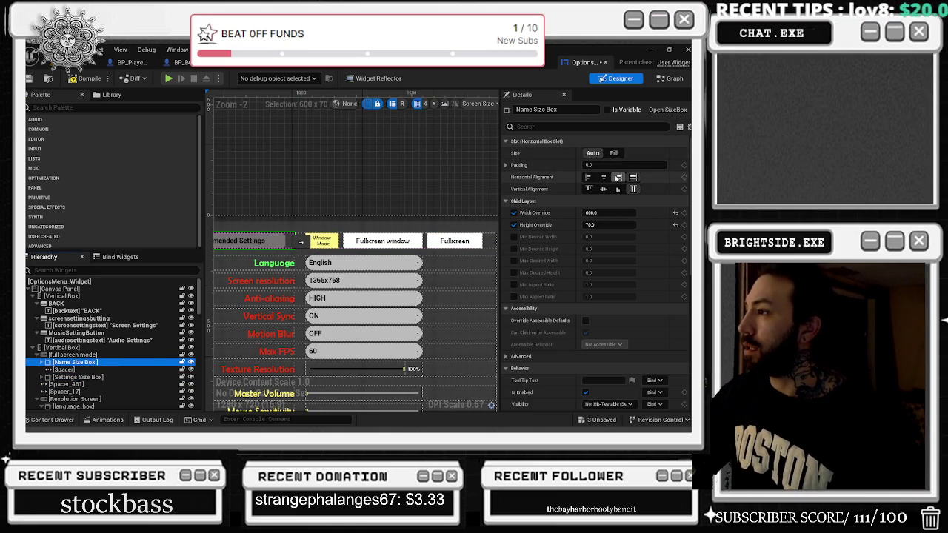
drag(604, 210, 545, 211)
drag(453, 186, 554, 178)
drag(608, 213, 561, 213)
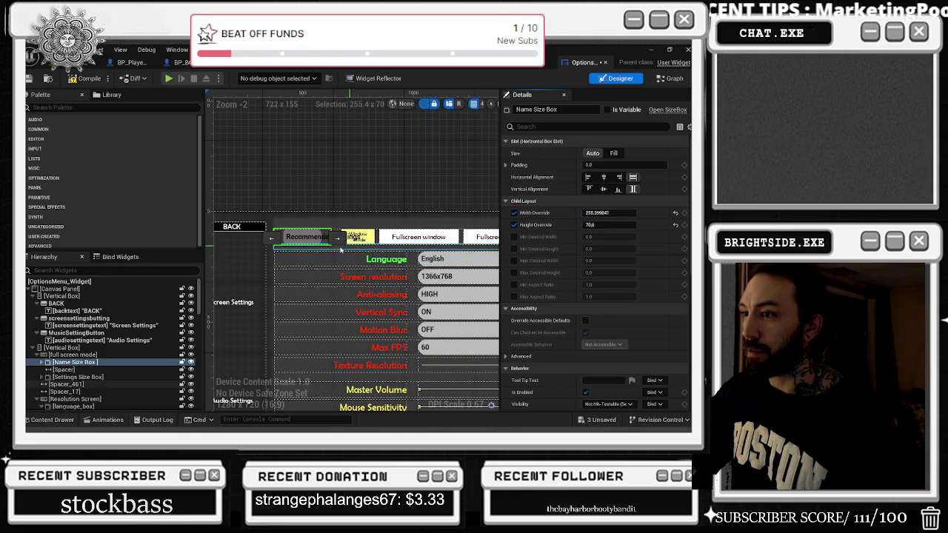
click(293, 238)
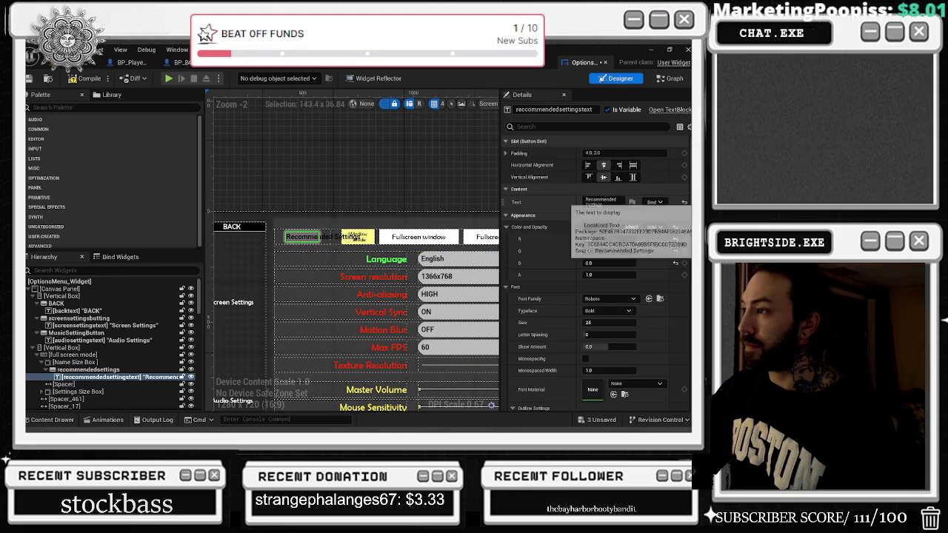
- Reduce the Recommended Settings label font size from 24 to 20
click(602, 202)
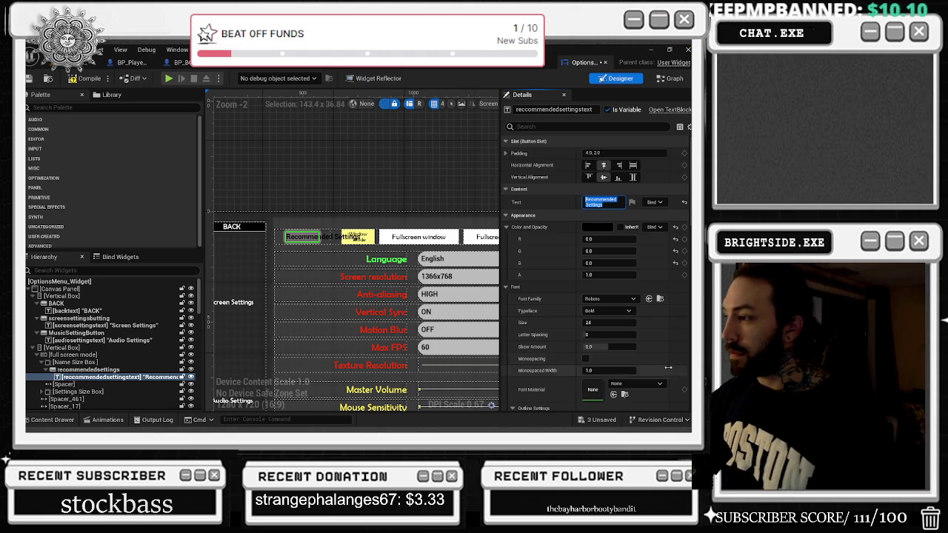
drag(597, 326, 582, 327)
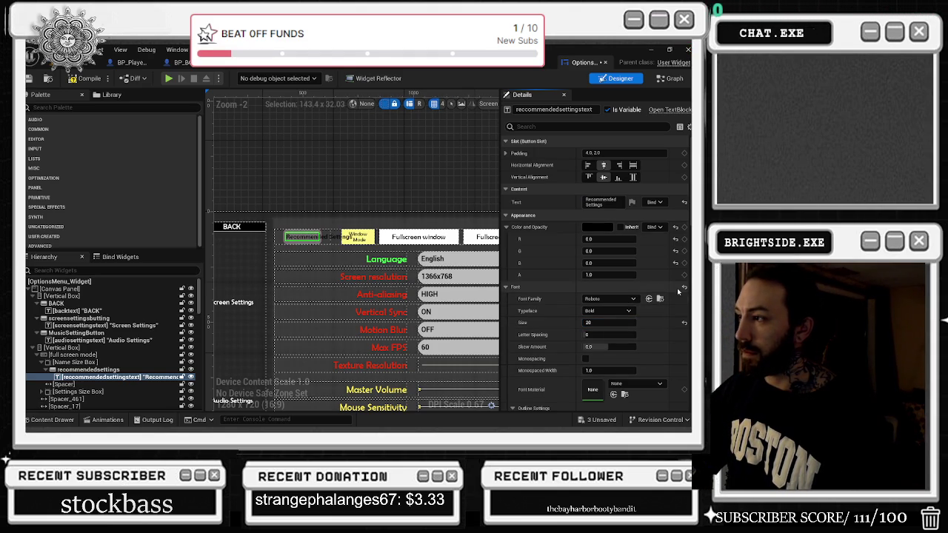
scroll(620, 274, down, 2)
scroll(621, 217, up, 2)
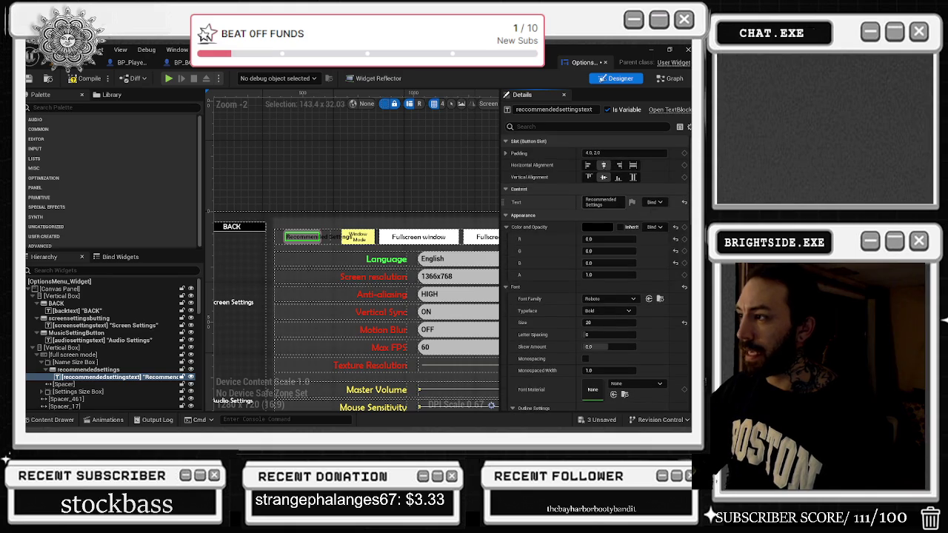
- Break the Recommended Settings label text onto two lines
click(621, 202)
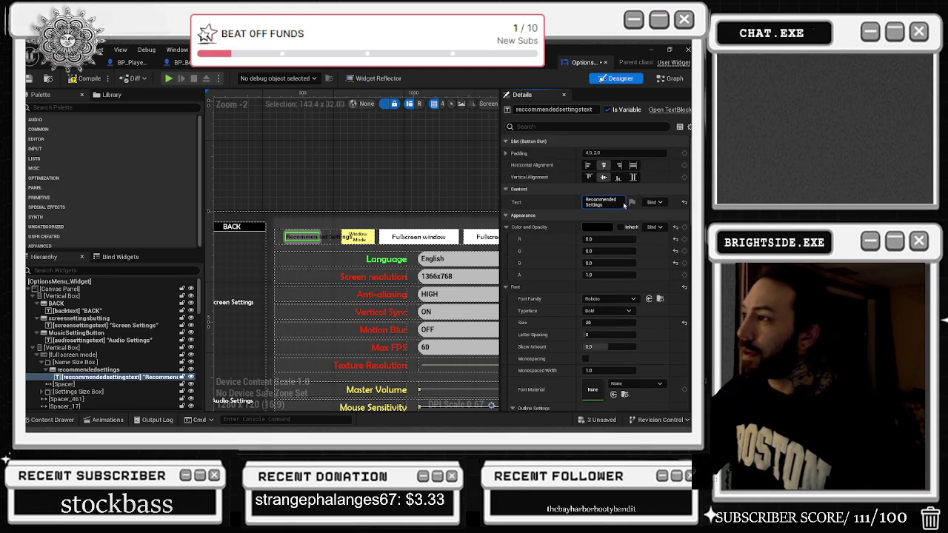
key(Return)
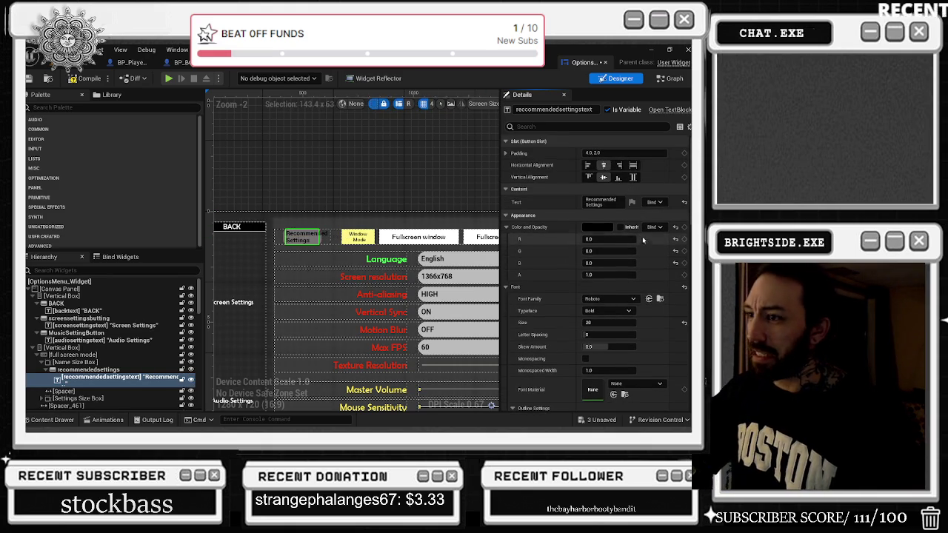
click(620, 200)
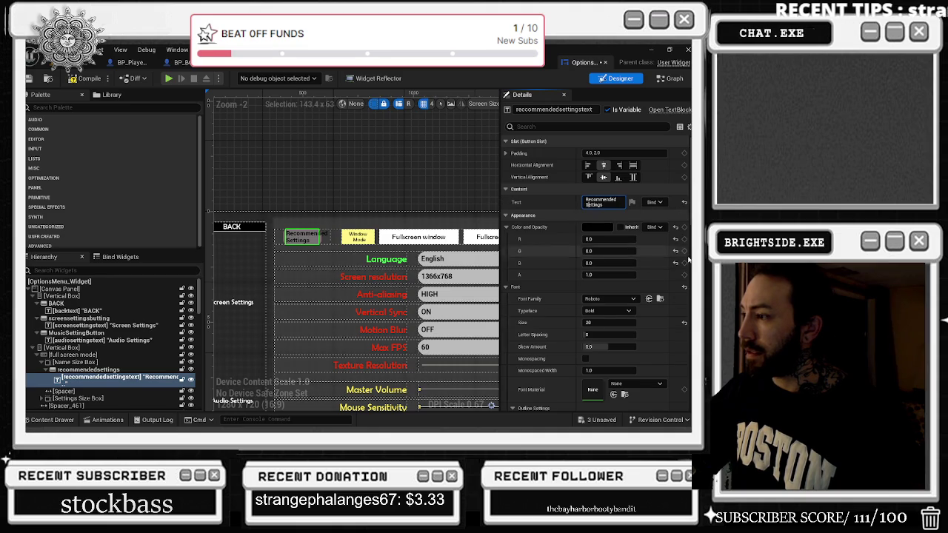
scroll(622, 297, down, 10)
scroll(623, 342, down, 5)
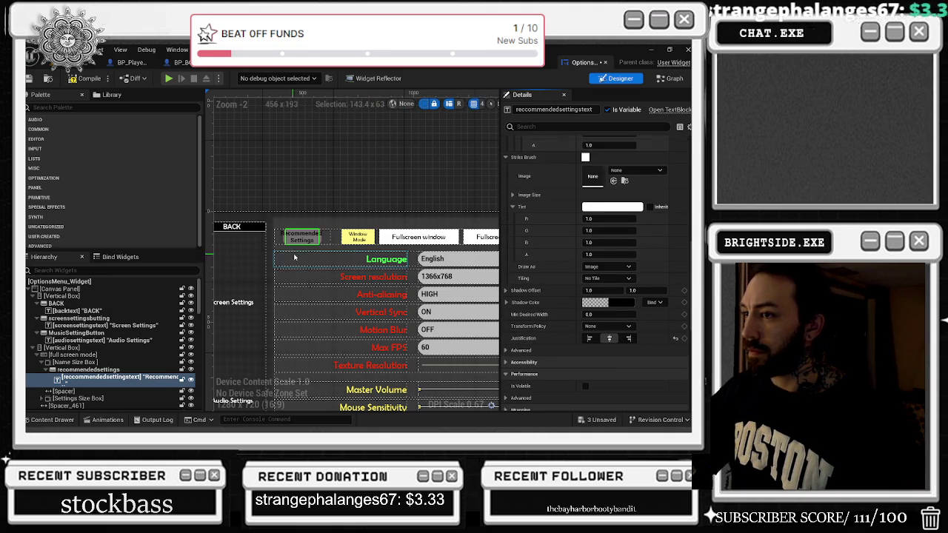
click(322, 241)
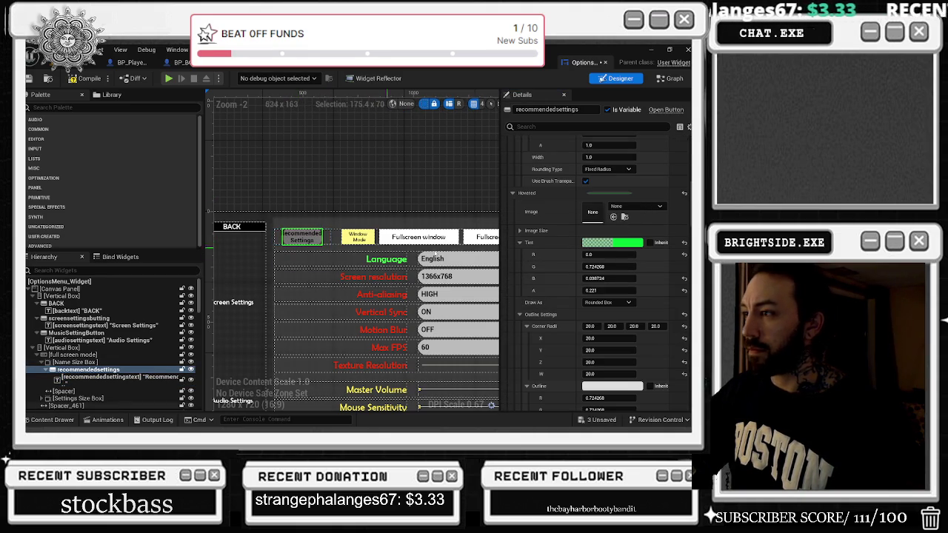
- Set the recommendedsettings button's left and right slot padding to 0
scroll(597, 259, down, 1)
scroll(596, 259, up, 10)
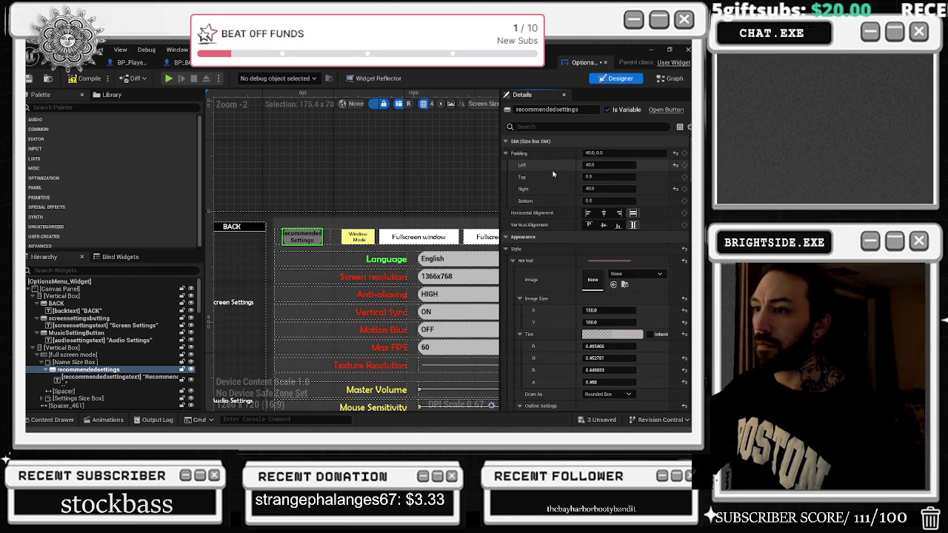
click(603, 176)
text(0)
key(Return)
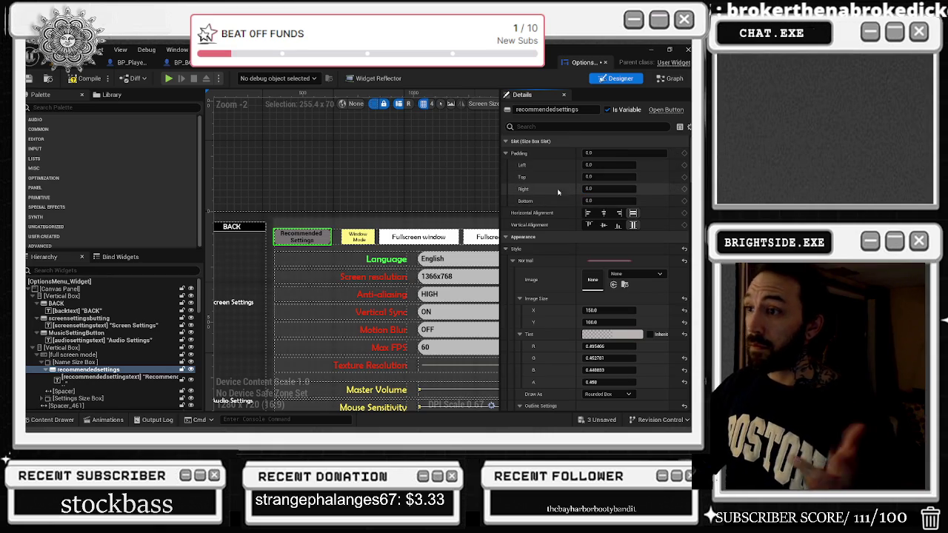
- Duplicate the Name Size Box with Ctrl+D to create a second settings button
drag(330, 242, 298, 238)
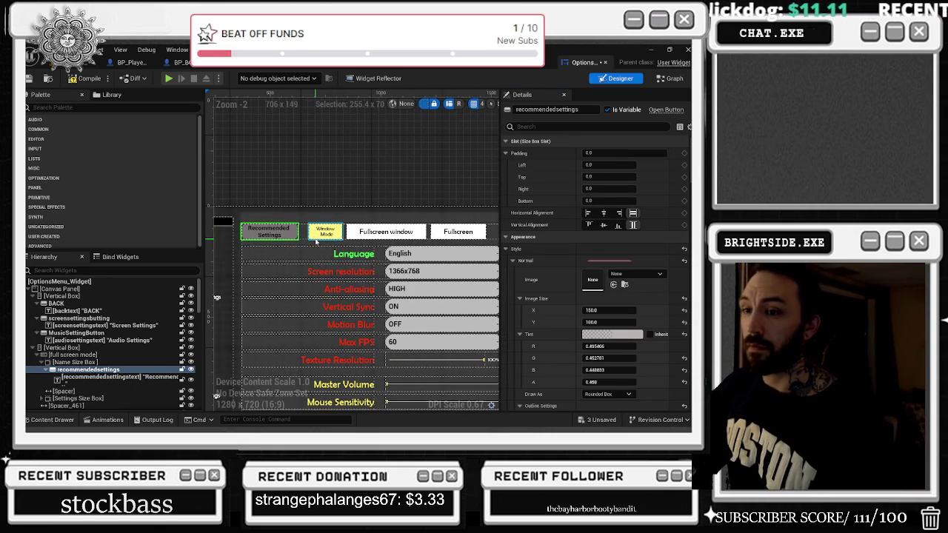
click(78, 363)
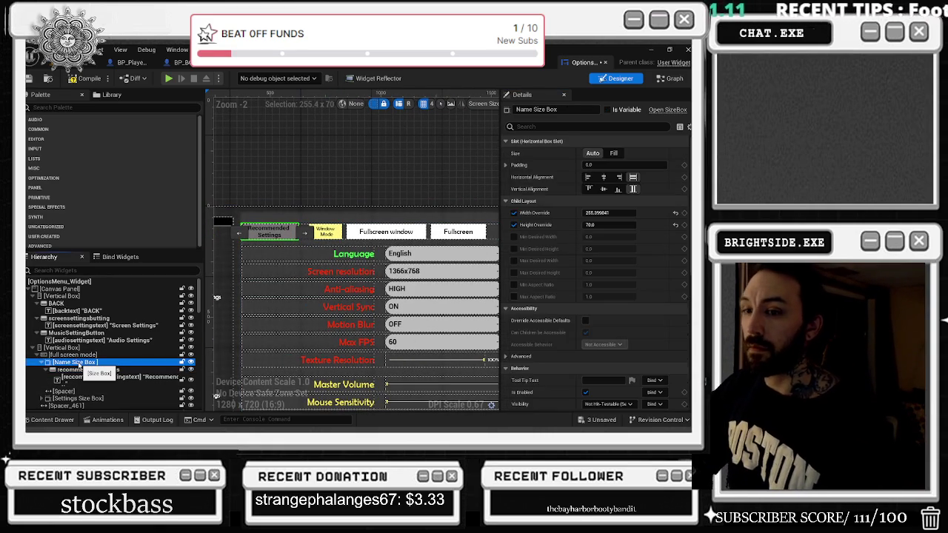
key(ctrl+d)
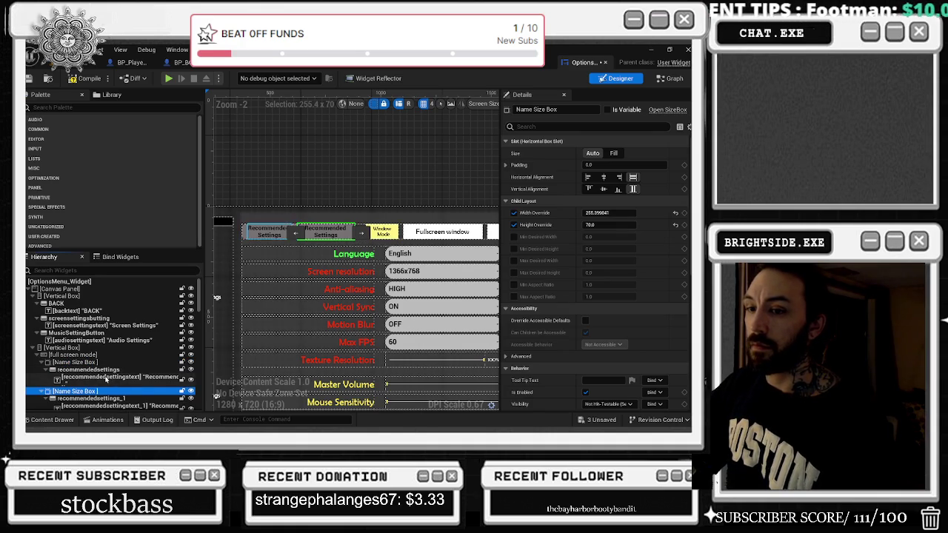
click(42, 362)
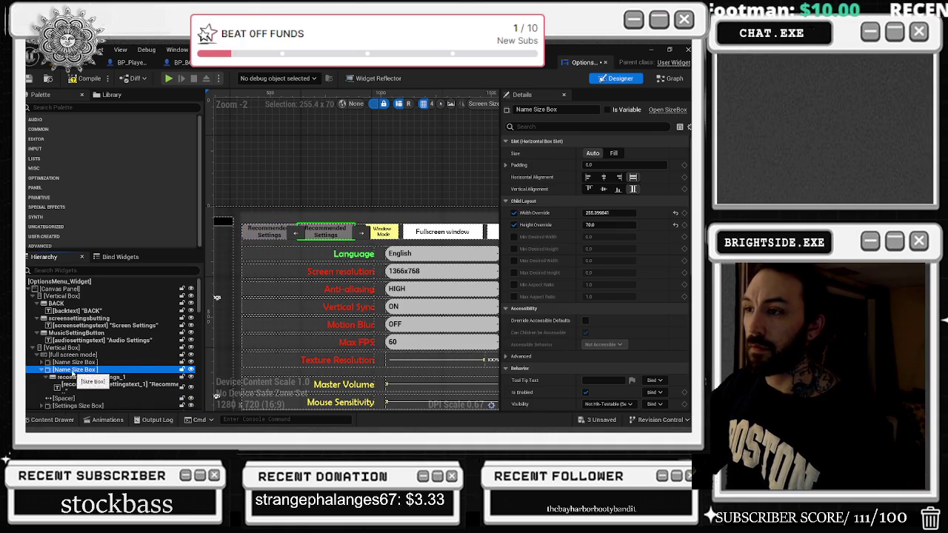
- Relabel the duplicated button's text as 'LOW SETTINGS', split across two lines
double_click(74, 371)
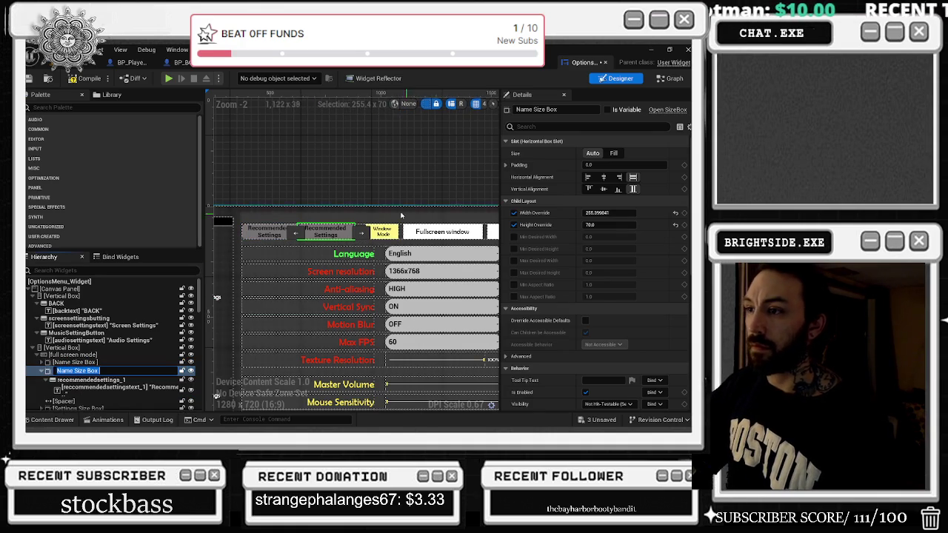
click(341, 234)
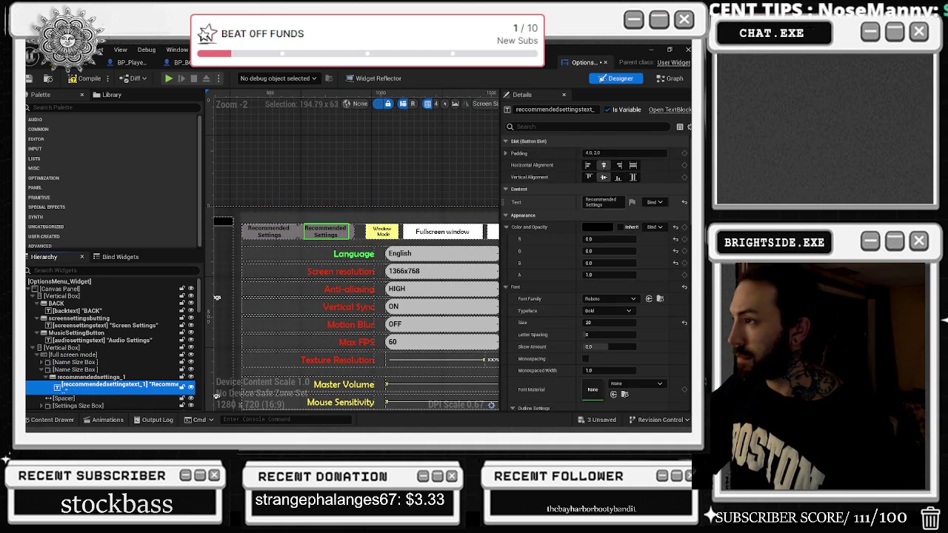
click(600, 202)
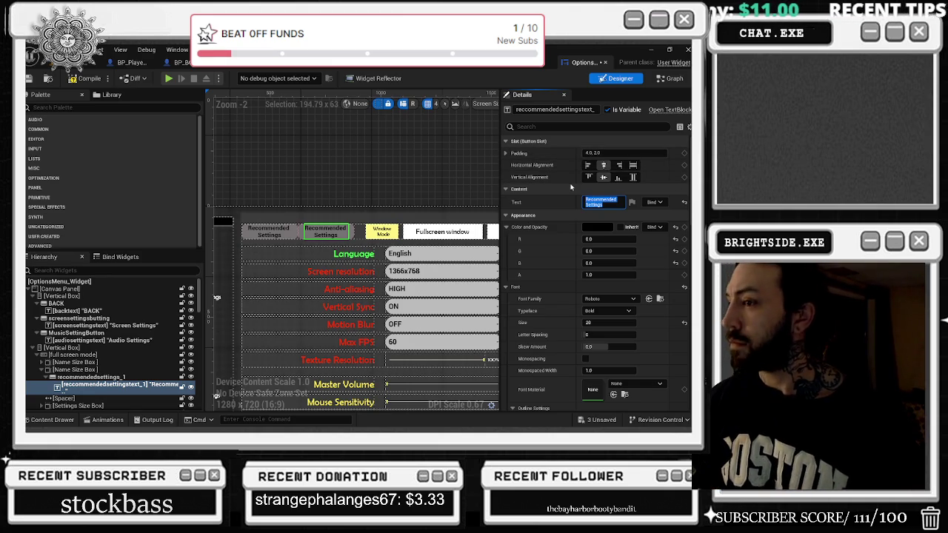
text(LOW )
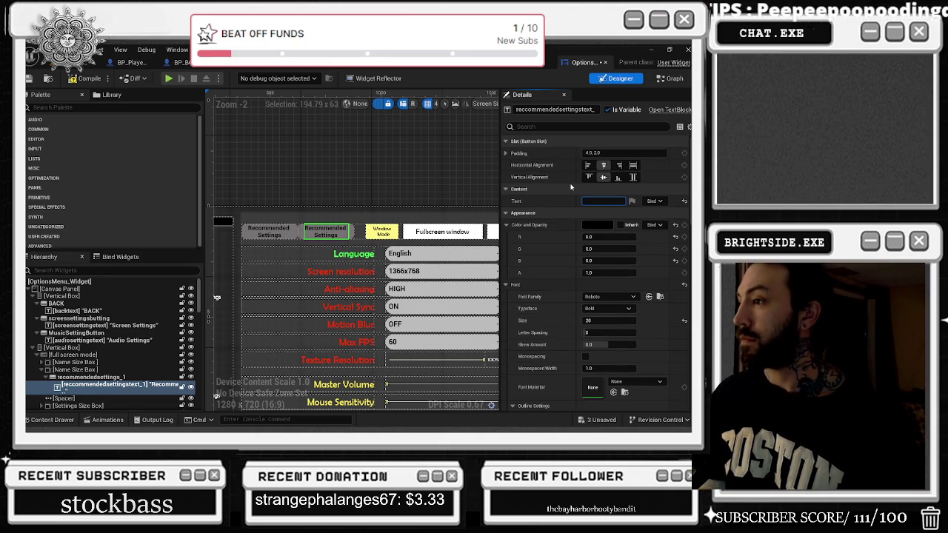
text(SETTINGS)
key(Return)
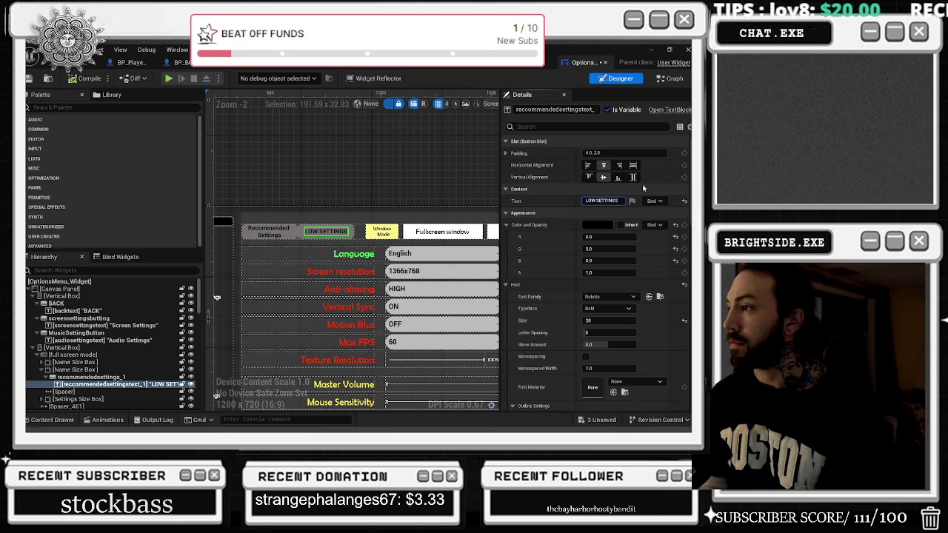
key(shift+Return)
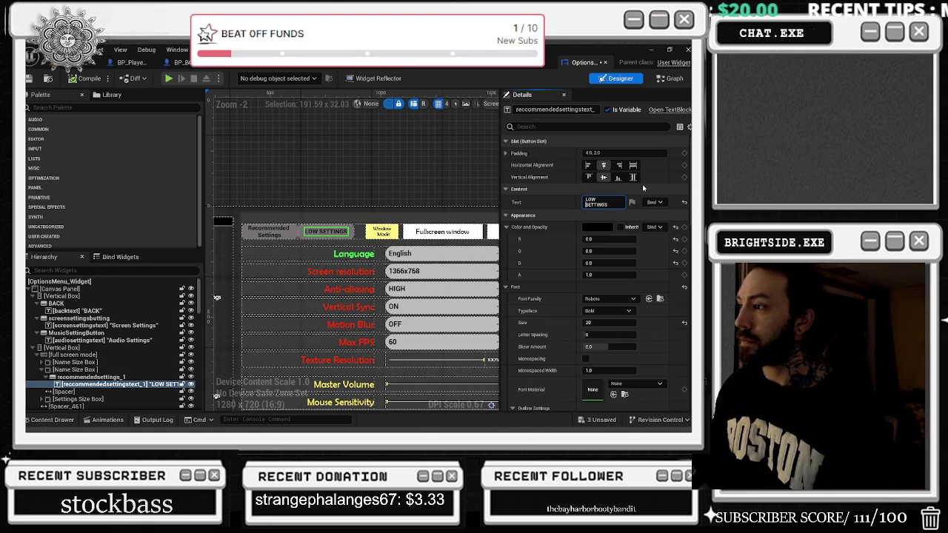
scroll(577, 157, down, 10)
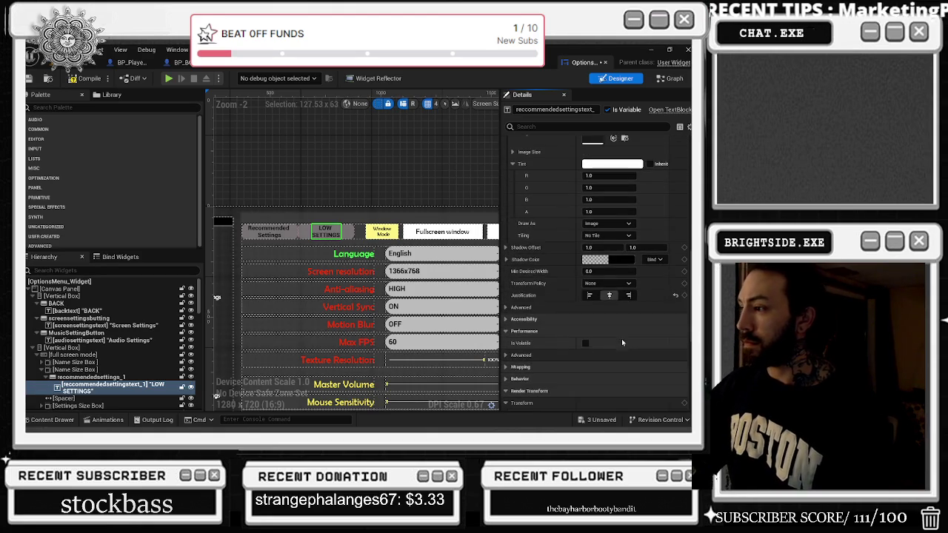
- Change the first button's label from Recommended Settings to 'HIGH' / 'SETTINGS' on two lines
scroll(265, 238, up, 2)
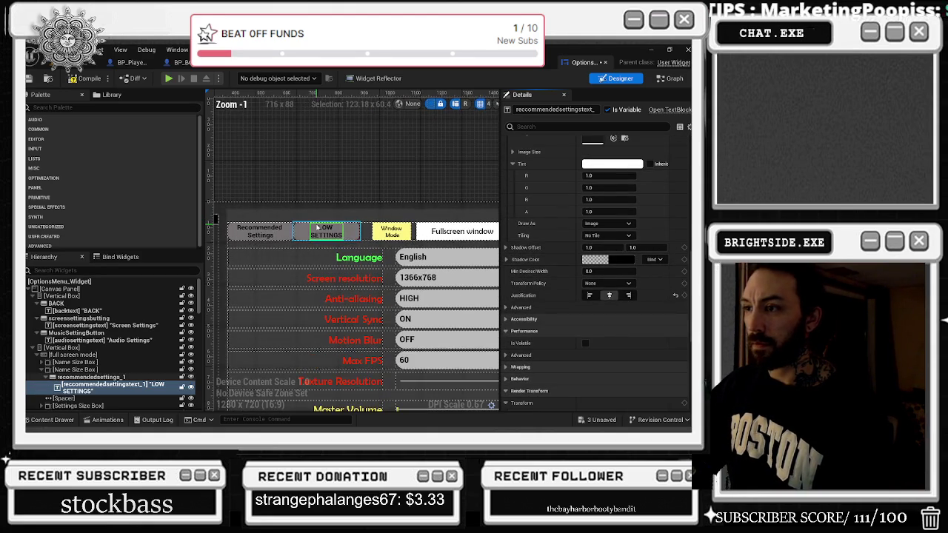
scroll(265, 238, up, 1)
click(263, 231)
scroll(602, 253, up, 5)
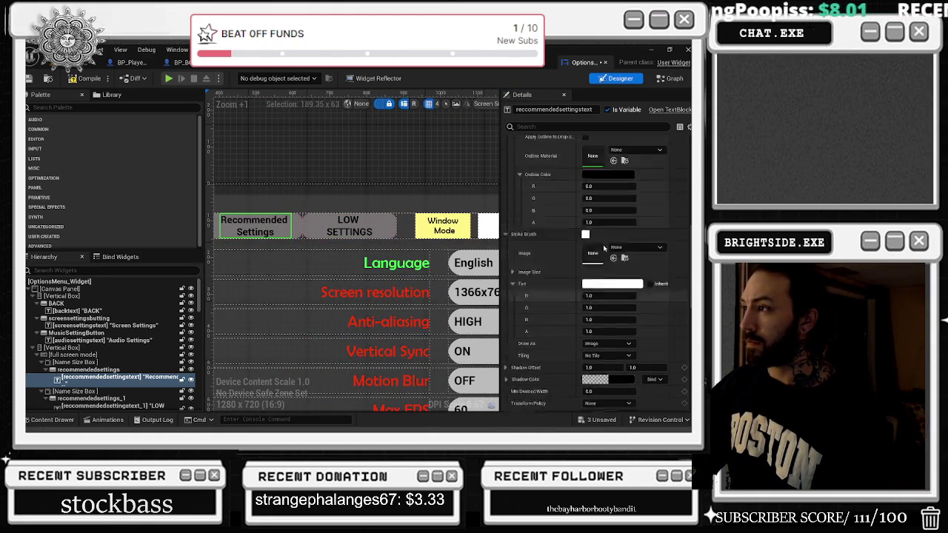
scroll(604, 250, up, 5)
click(600, 202)
text(HIGH)
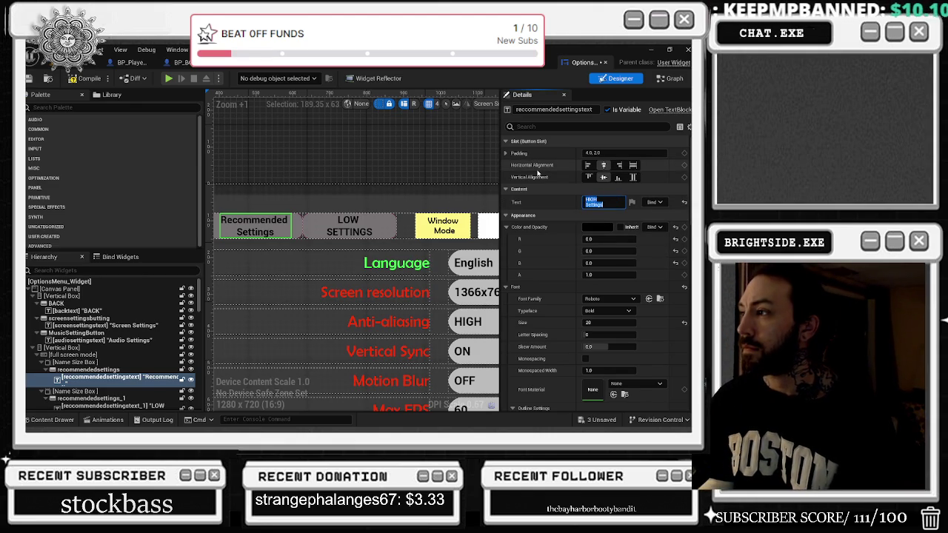
key(ctrl+a)
text(H)
key(shift+Return)
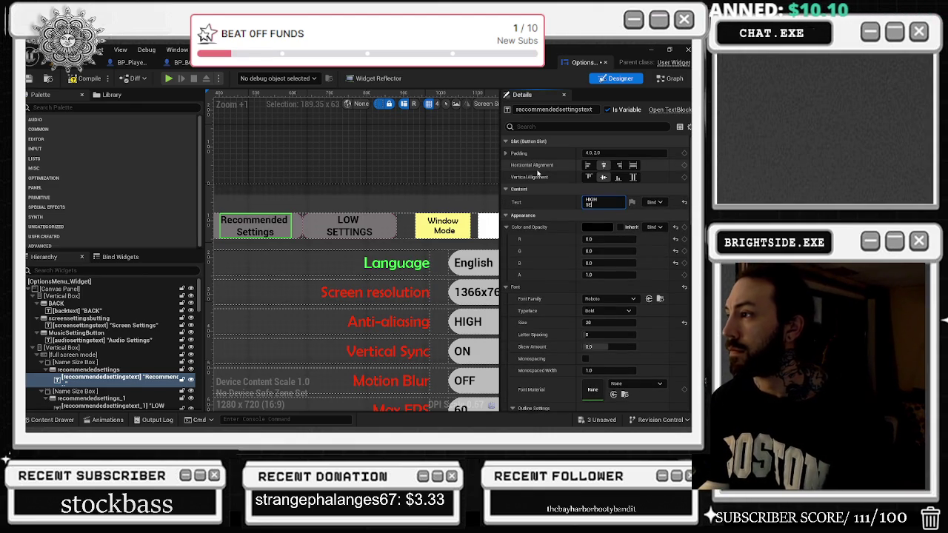
text(TTINGS)
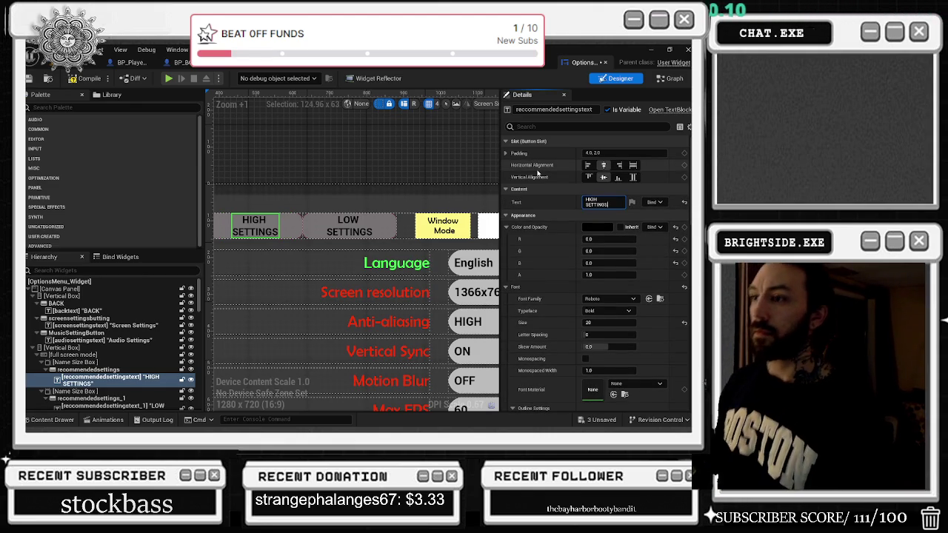
scroll(467, 159, down, 2)
click(385, 205)
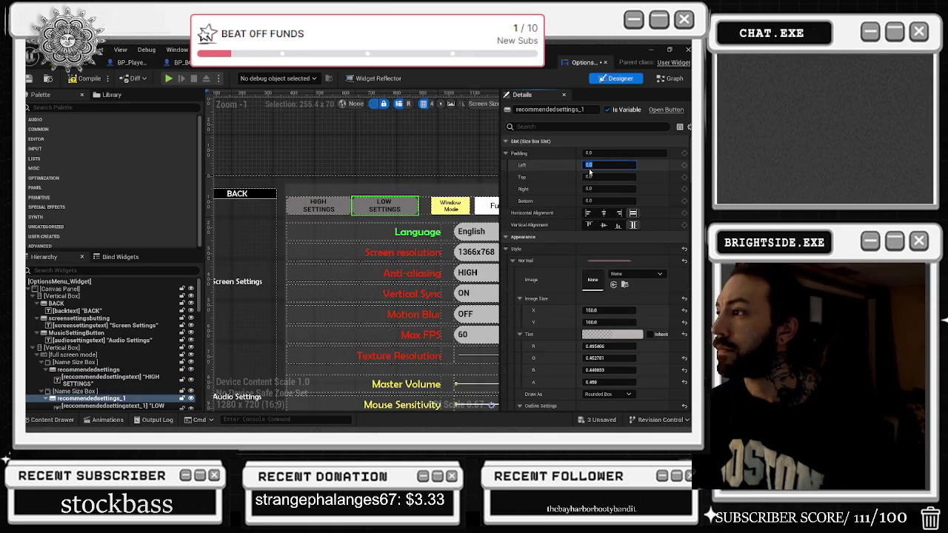
- Give the HIGH SETTINGS button 10.0 slot padding on left and right, then check the spacing
click(348, 208)
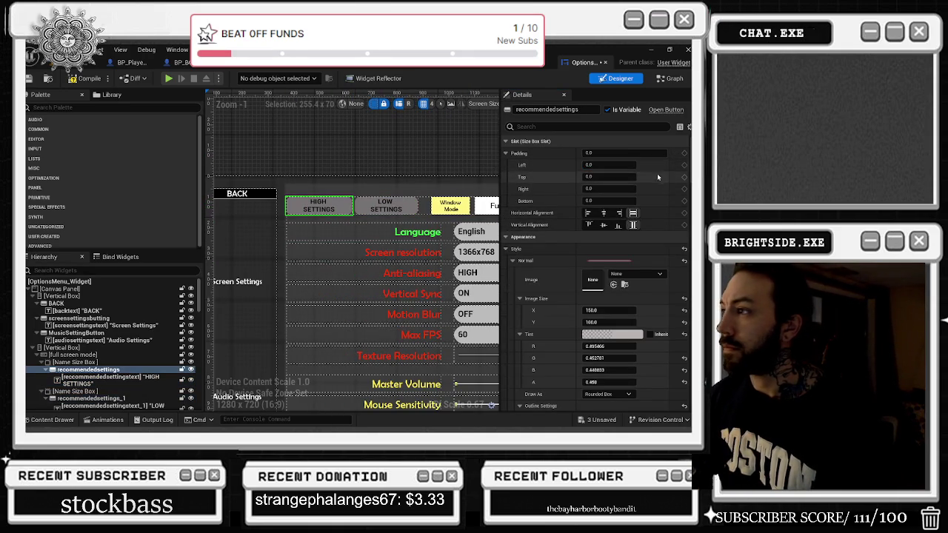
click(608, 190)
text(10)
click(615, 165)
text(16)
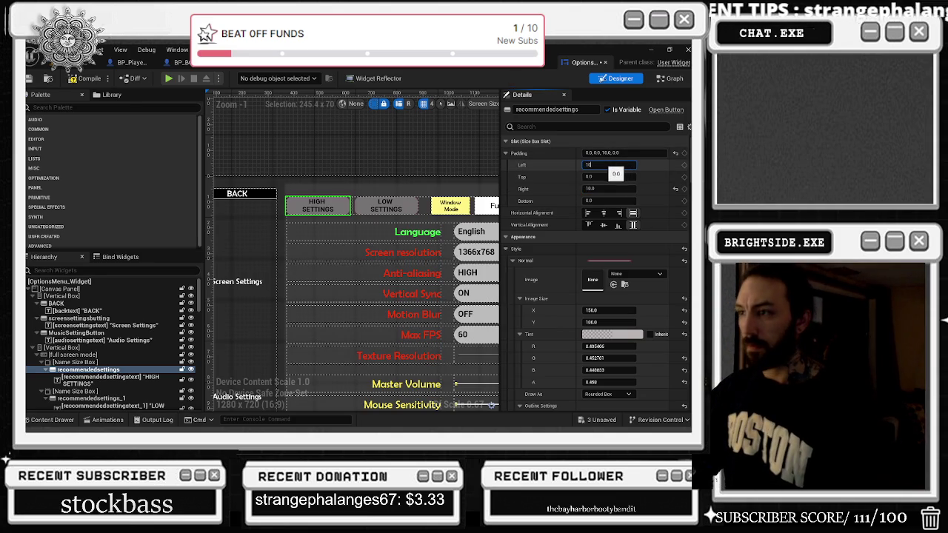
key(Return)
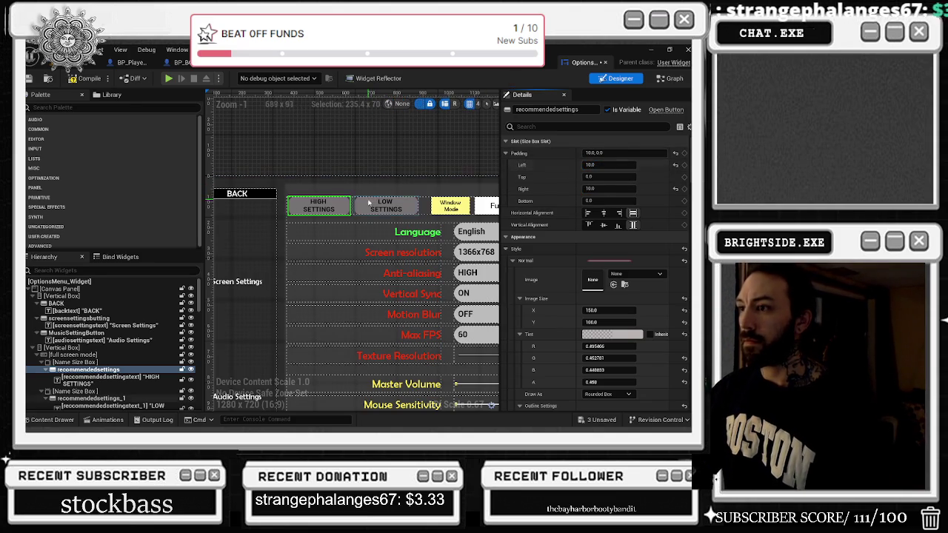
click(352, 177)
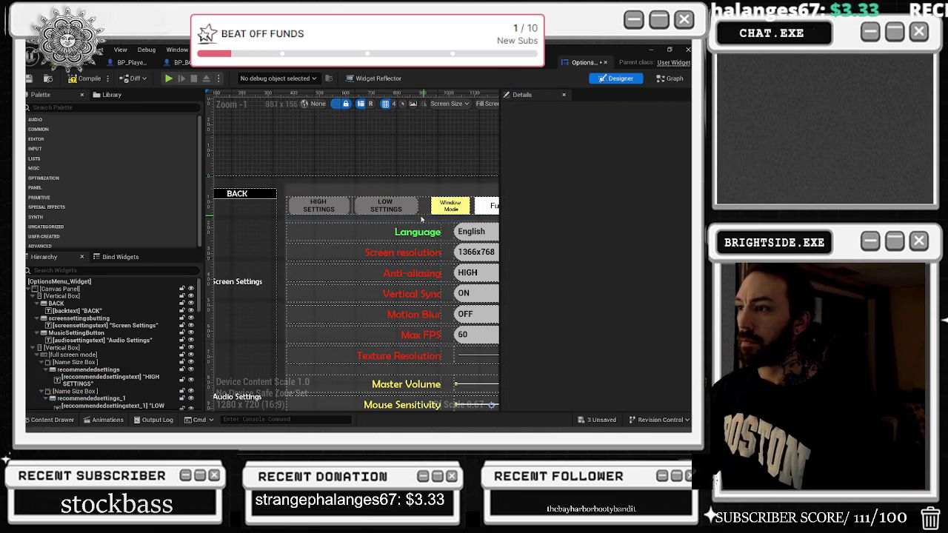
click(386, 207)
click(358, 173)
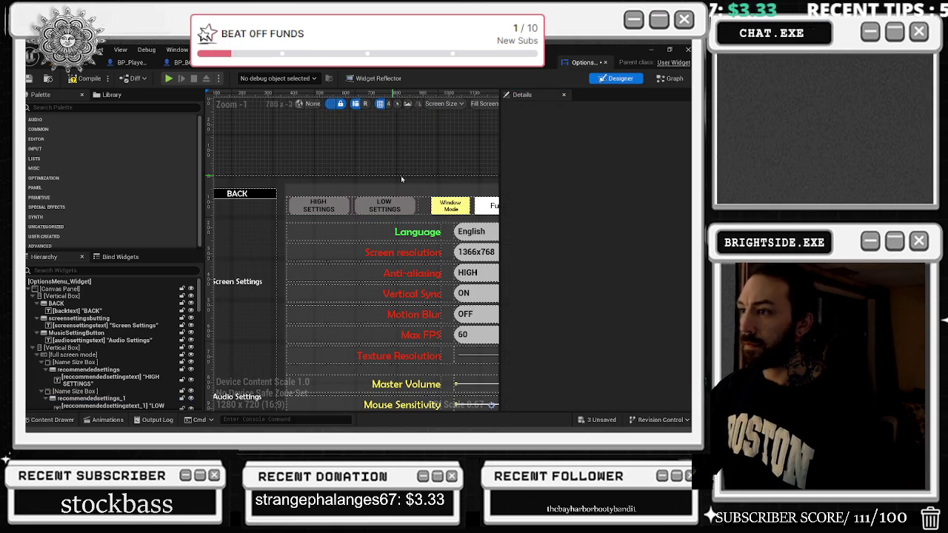
- Frame the whole options menu and select the Language combo box
scroll(370, 167, down, 2)
drag(370, 167, 273, 143)
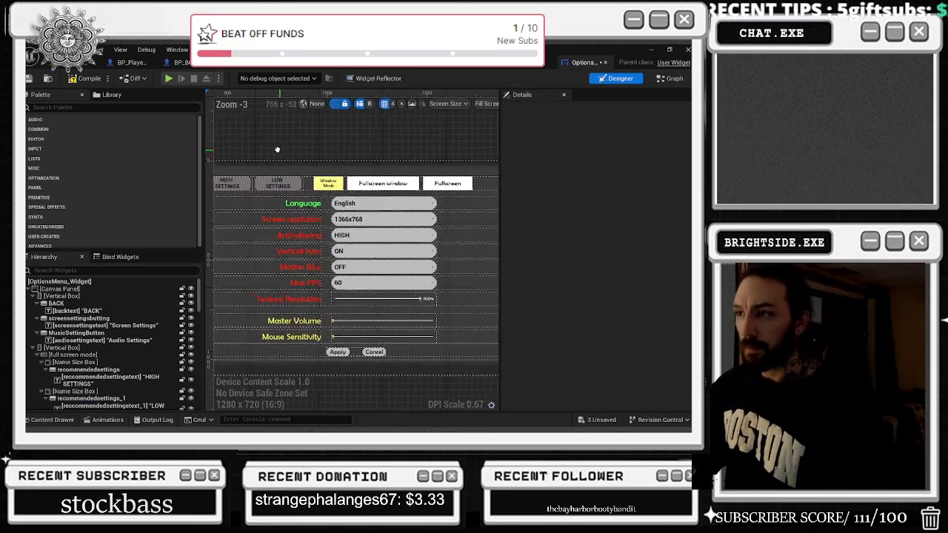
scroll(382, 142, down, 1)
click(398, 187)
- Choose a saturated dark red in the Color Picker for the Language box's Normal tint
drag(686, 155, 685, 217)
scroll(675, 209, up, 5)
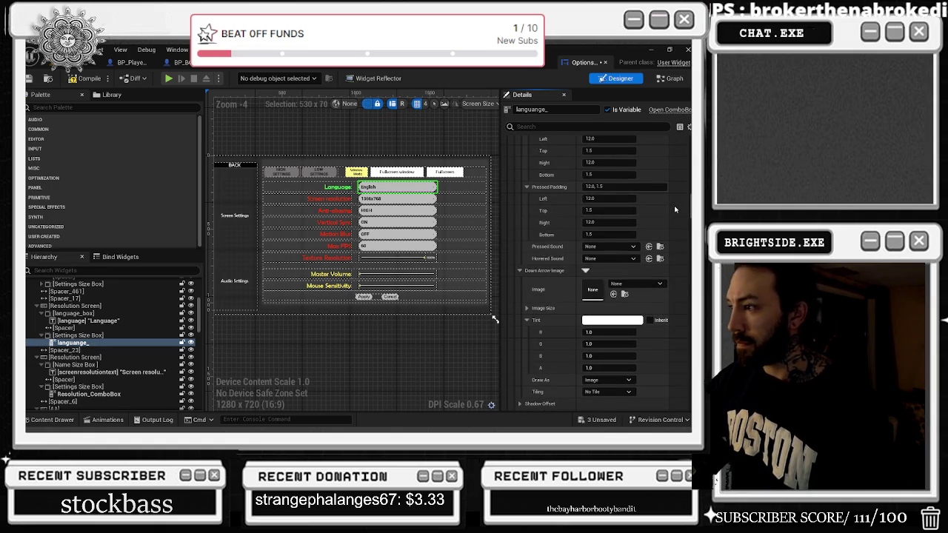
scroll(674, 209, up, 8)
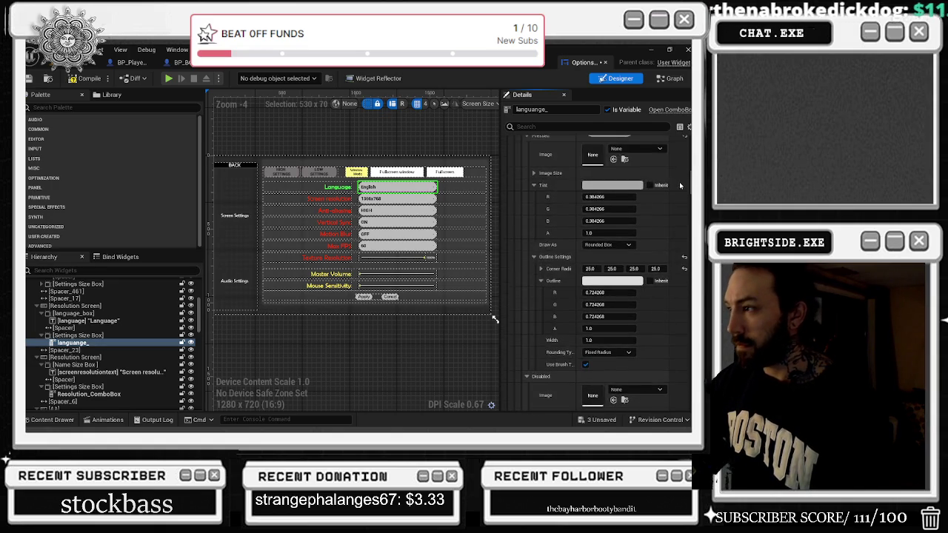
scroll(680, 185, up, 6)
scroll(688, 169, up, 5)
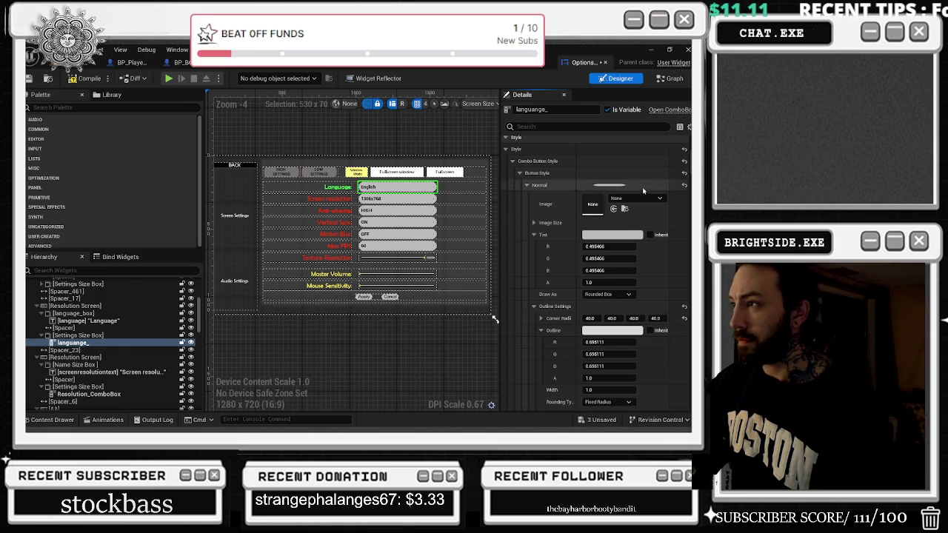
click(617, 235)
mouse_move(497, 246)
mouse_down()
mouse_move(551, 295)
mouse_move(552, 322)
mouse_move(555, 267)
mouse_move(554, 286)
mouse_up()
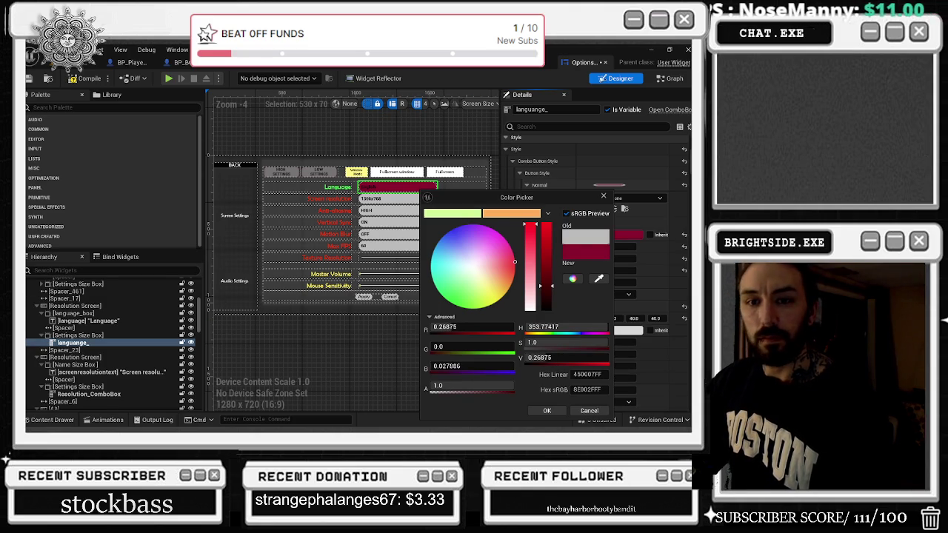
key(alt+Tab)
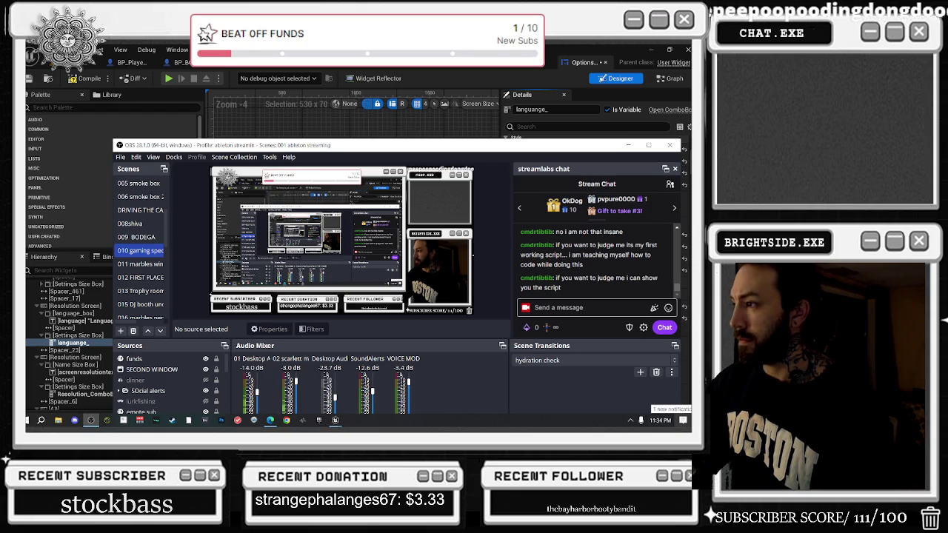
- Open and close the Windows notifications panel, then return to the Unreal editor
click(685, 424)
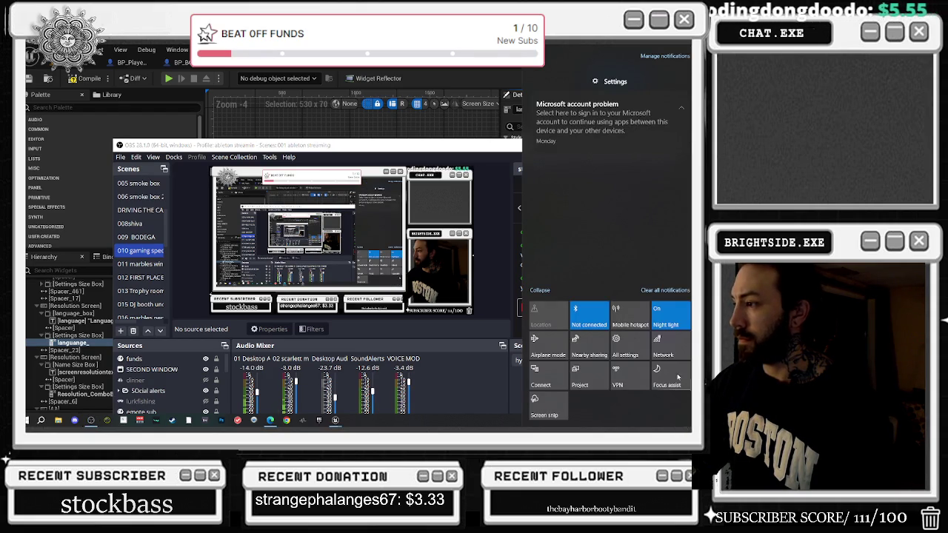
click(462, 149)
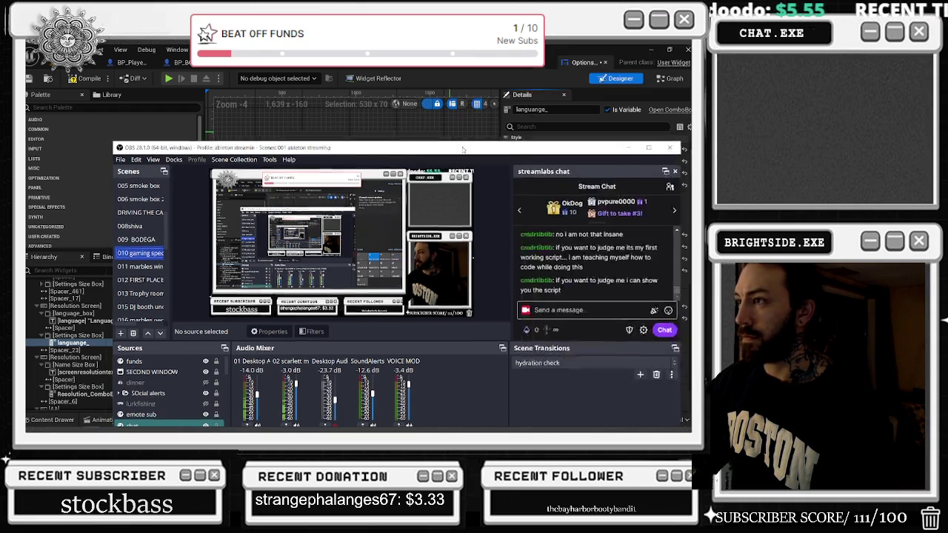
key(alt+Tab)
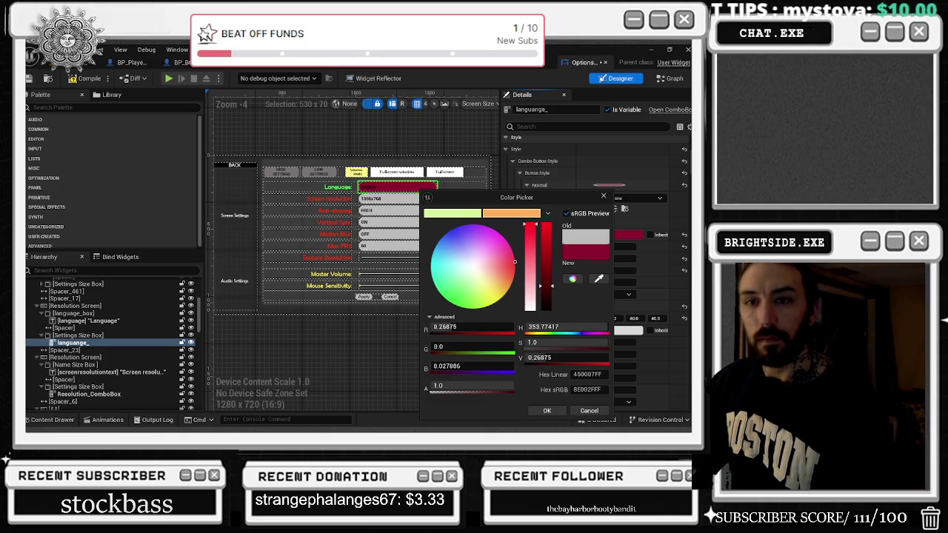
- Refine the Language box's normal tint to deep crimson (R 0.335, G 0, B 0.014) and confirm it
drag(555, 277, 557, 238)
mouse_move(515, 261)
mouse_down()
mouse_move(518, 252)
mouse_move(528, 274)
mouse_move(547, 265)
mouse_up()
drag(547, 244, 552, 280)
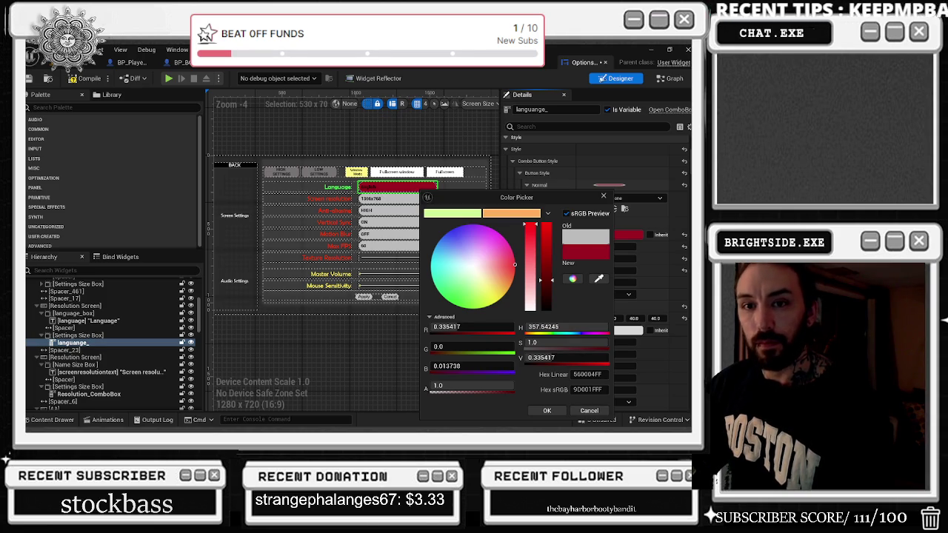
double_click(399, 52)
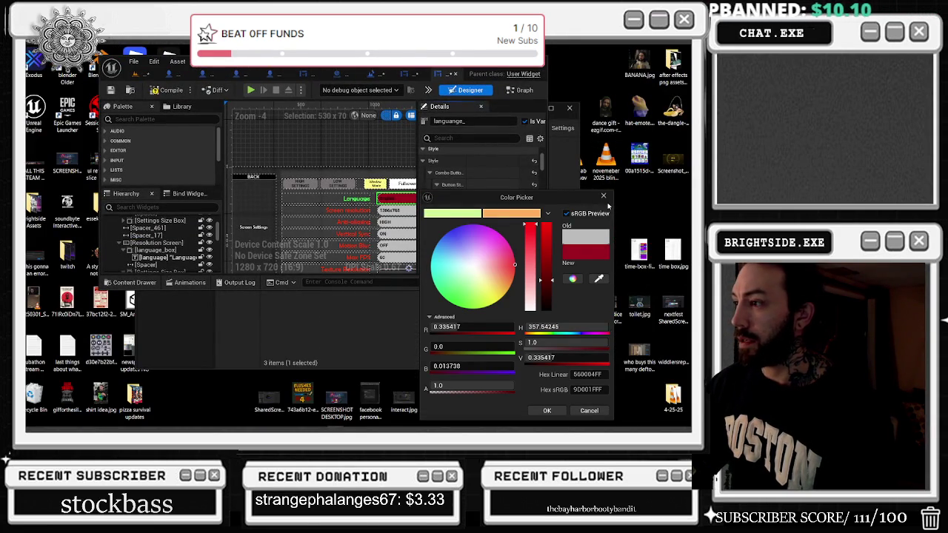
click(604, 196)
double_click(519, 79)
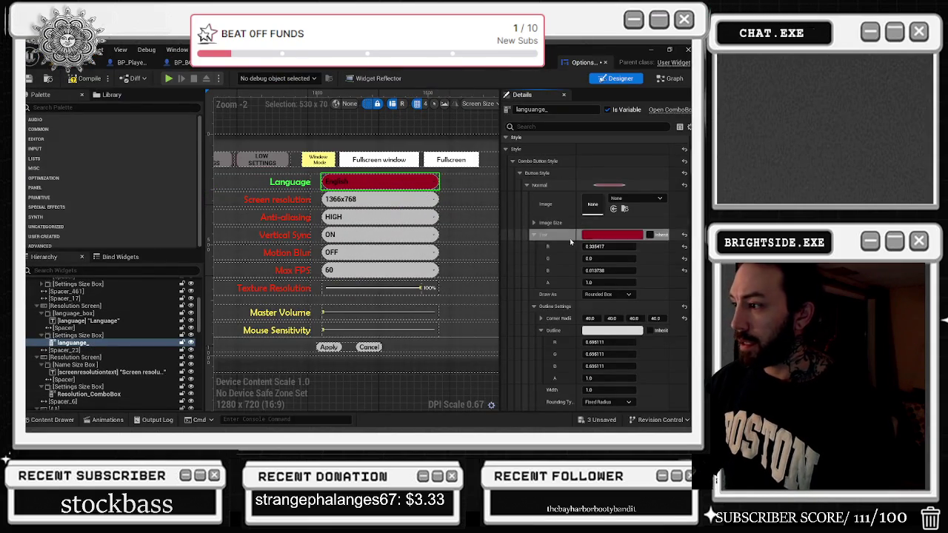
- Set the Language box's normal outline to a very dark red (R 0.077, B 0.009)
click(612, 330)
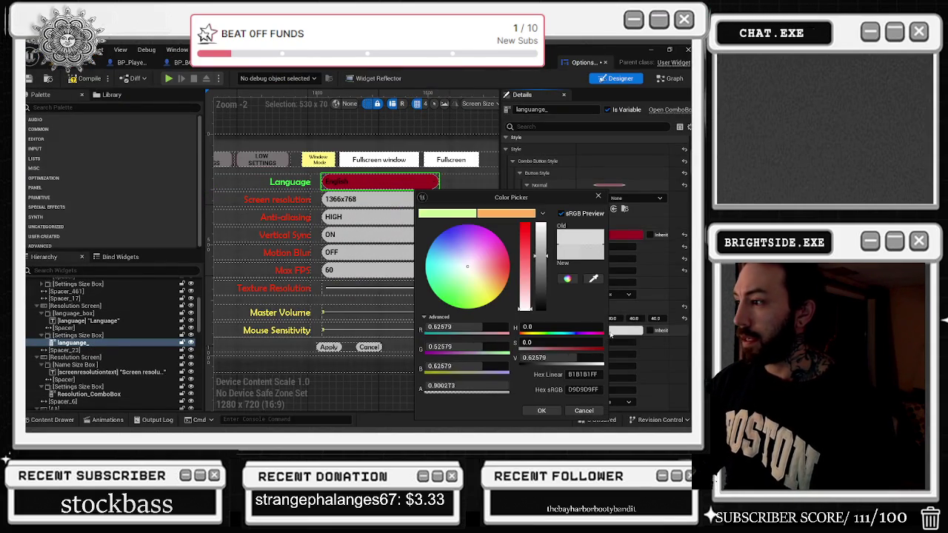
mouse_move(541, 274)
mouse_down()
mouse_move(547, 285)
mouse_move(545, 233)
mouse_move(538, 411)
mouse_up()
mouse_move(546, 311)
mouse_down()
mouse_move(548, 285)
mouse_move(549, 317)
mouse_up()
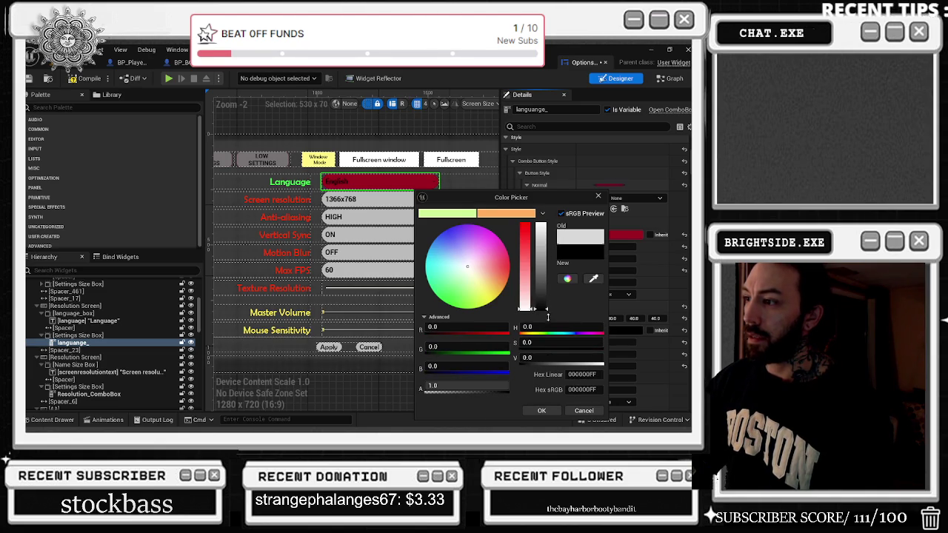
mouse_move(478, 291)
mouse_down()
mouse_move(463, 300)
mouse_move(474, 300)
mouse_move(437, 282)
mouse_move(444, 230)
mouse_move(482, 199)
mouse_move(515, 214)
mouse_move(533, 244)
mouse_move(543, 307)
mouse_move(547, 254)
mouse_move(545, 320)
mouse_move(546, 302)
mouse_up()
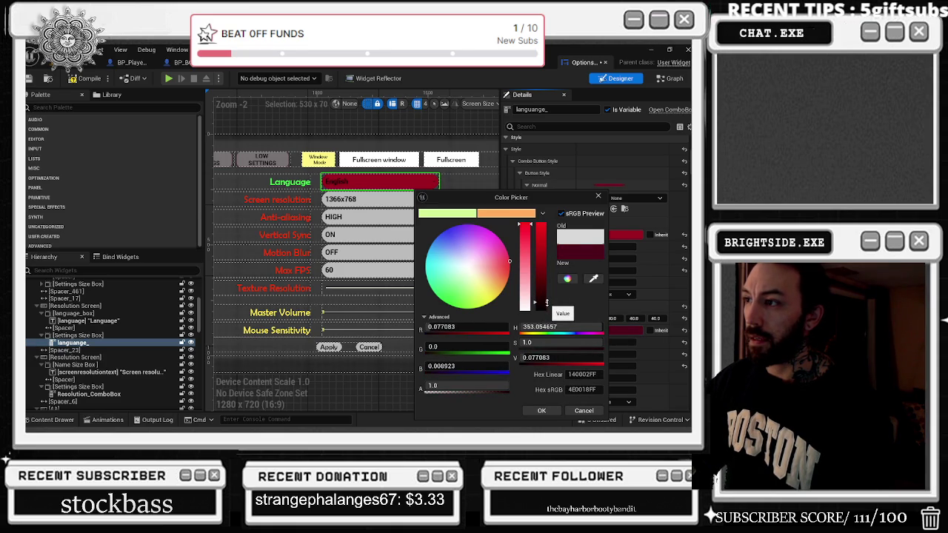
click(541, 412)
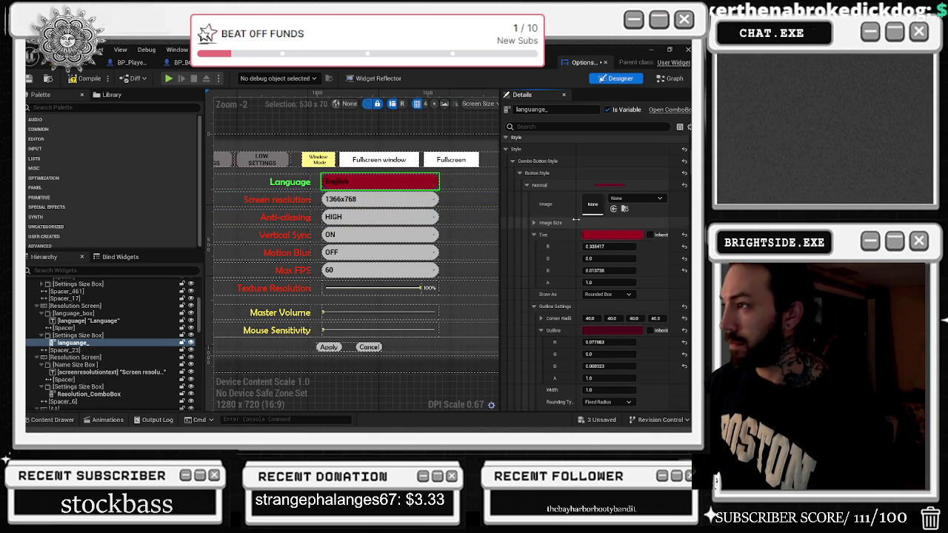
- Tint the Language box's Hovered state dark rust red (773000)
scroll(573, 222, up, 2)
scroll(548, 230, down, 5)
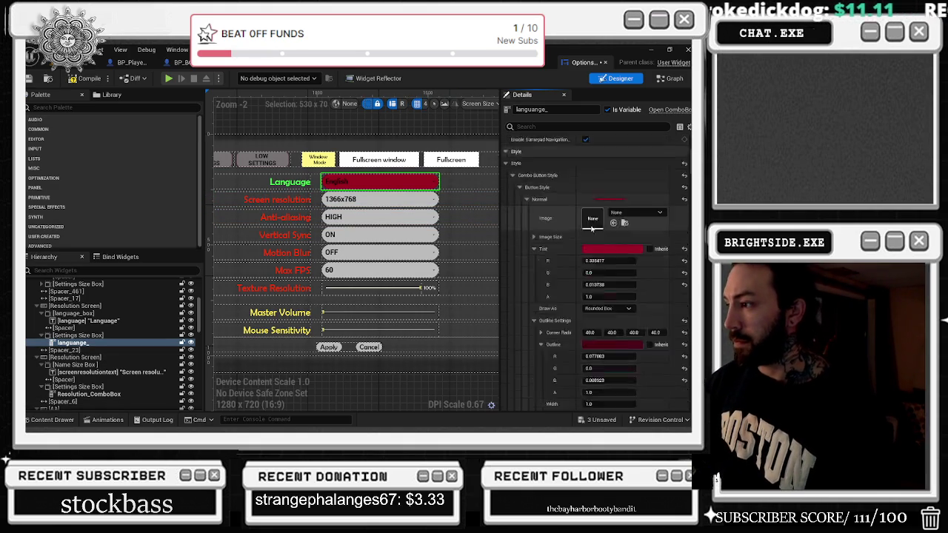
scroll(561, 242, down, 2)
scroll(561, 223, up, 4)
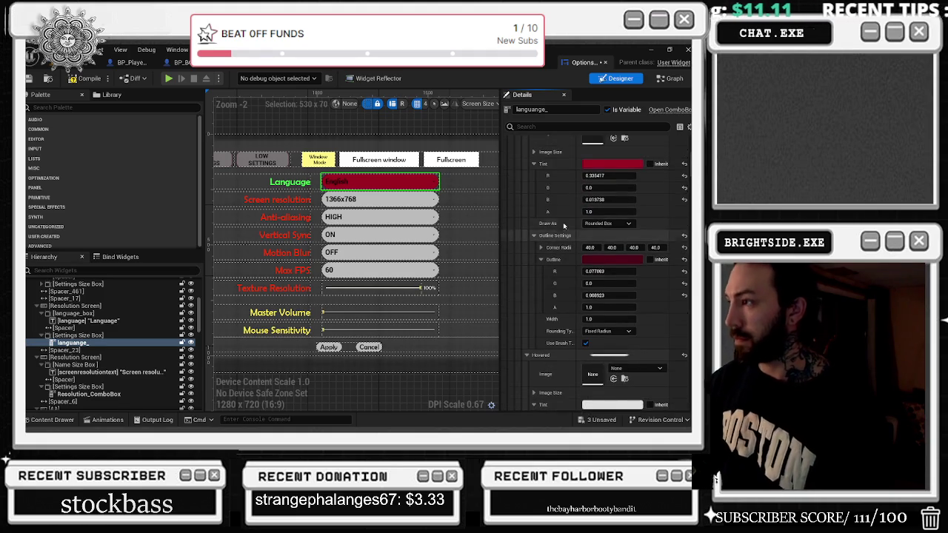
scroll(561, 170, down, 3)
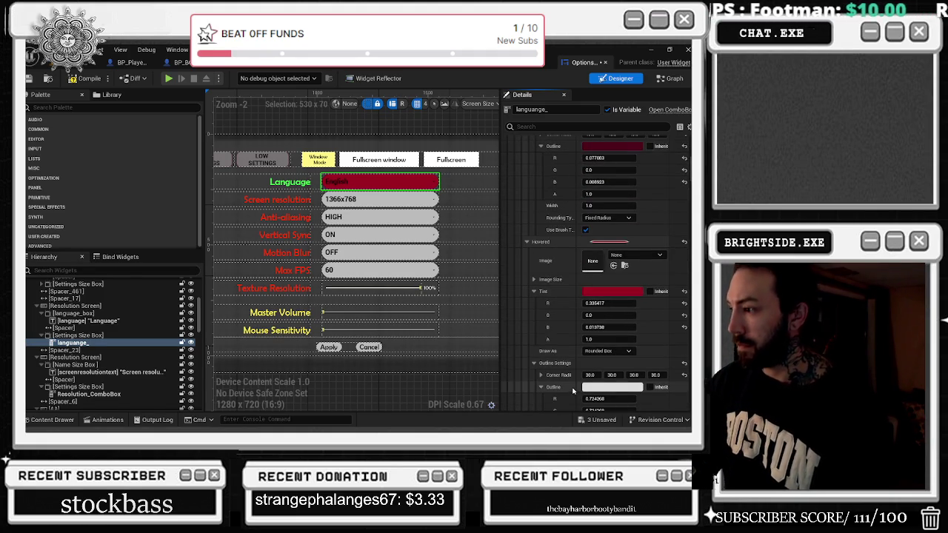
scroll(571, 289, down, 7)
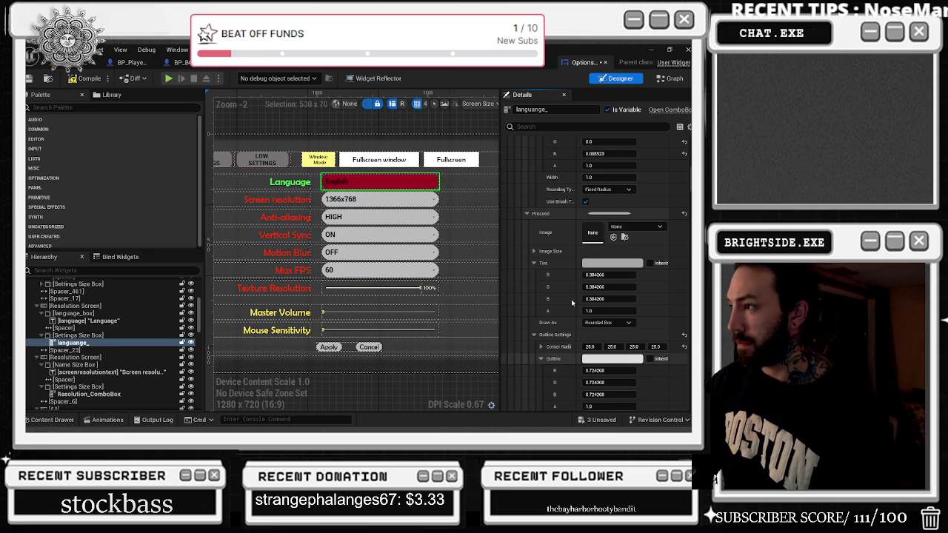
scroll(572, 303, up, 5)
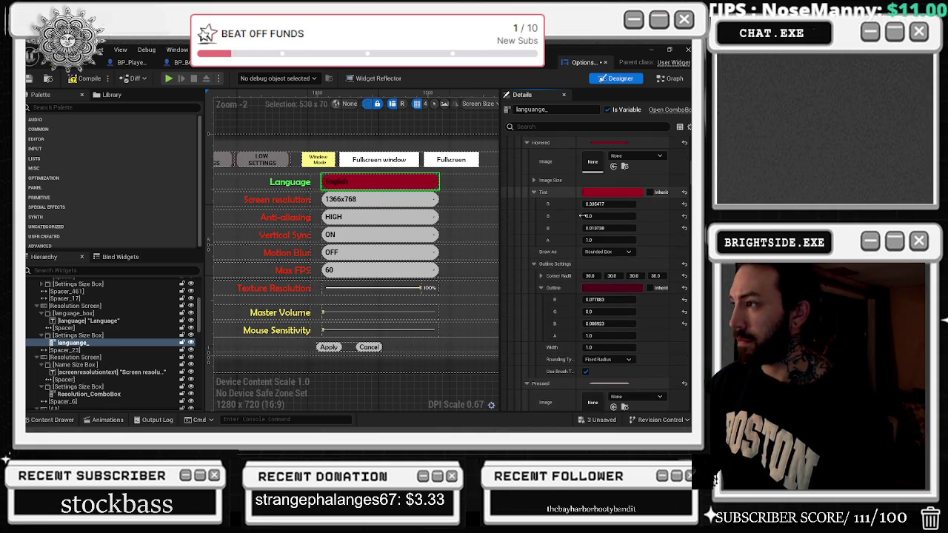
scroll(571, 296, down, 3)
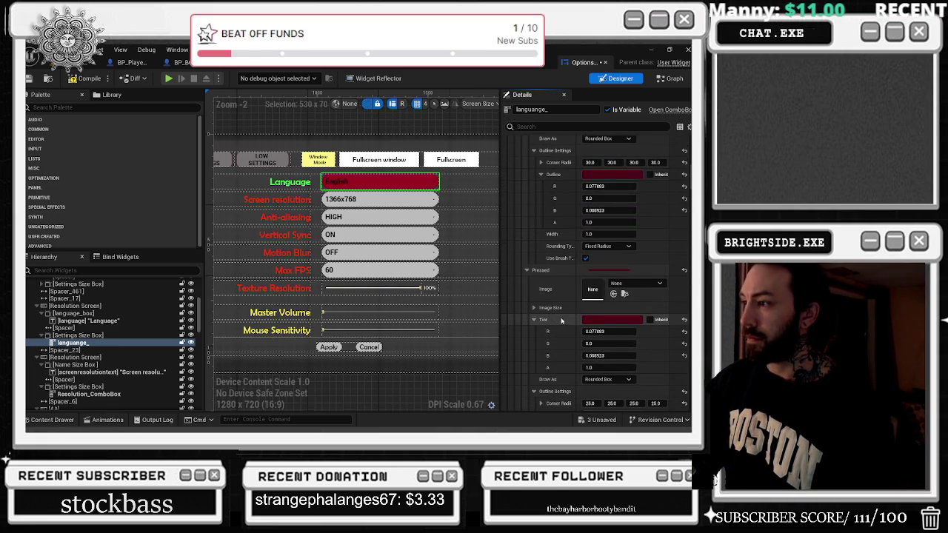
scroll(569, 320, up, 10)
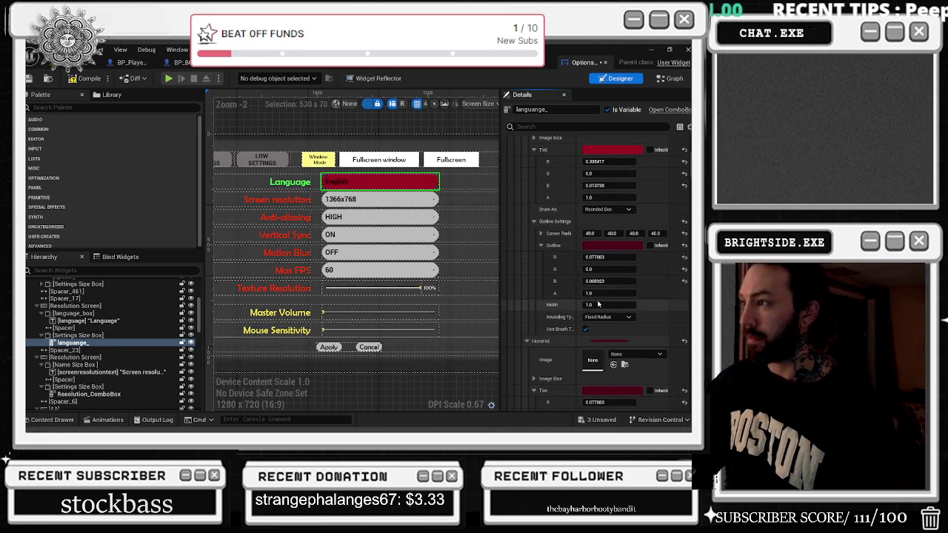
scroll(615, 334, down, 2)
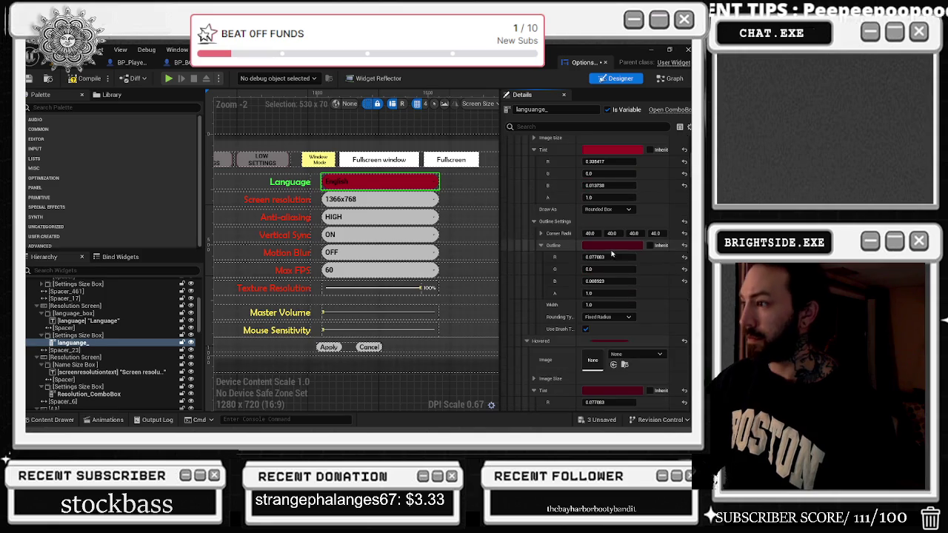
click(611, 391)
mouse_move(545, 305)
mouse_down()
mouse_move(545, 260)
mouse_move(510, 282)
mouse_up()
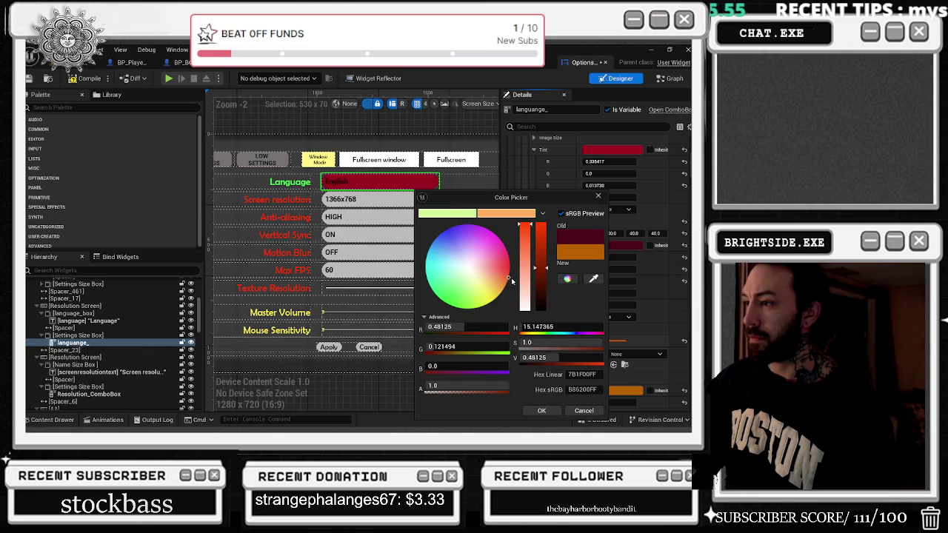
drag(511, 278, 510, 273)
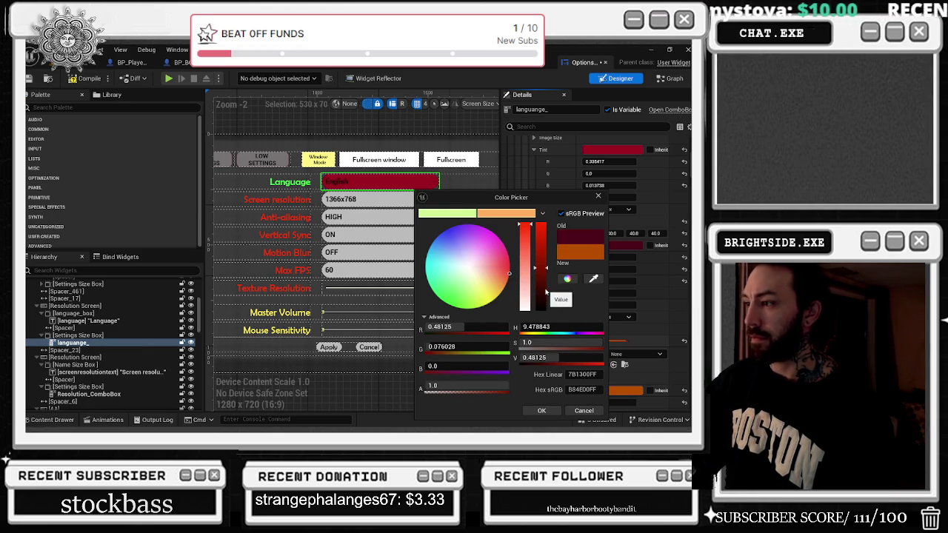
drag(545, 295, 552, 300)
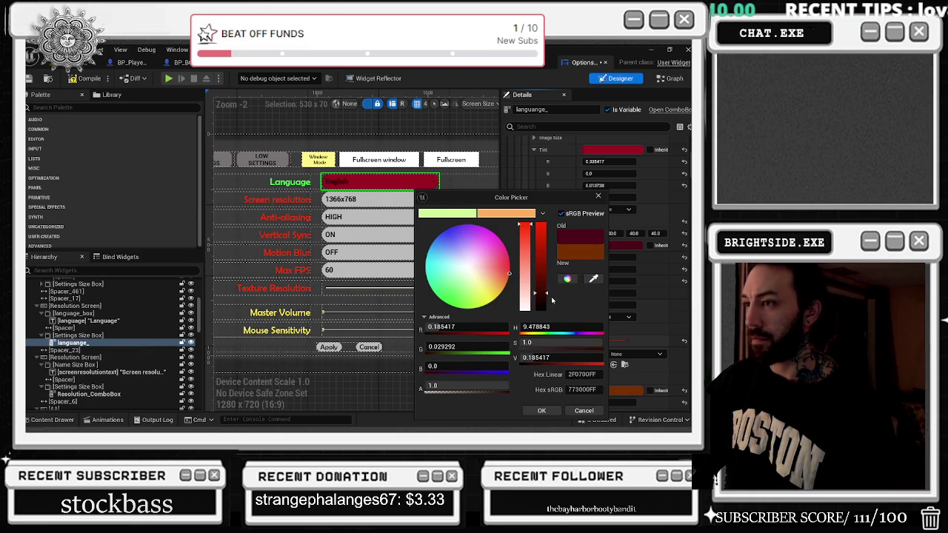
click(542, 410)
- Select the Screen resolution combo box
scroll(593, 281, down, 5)
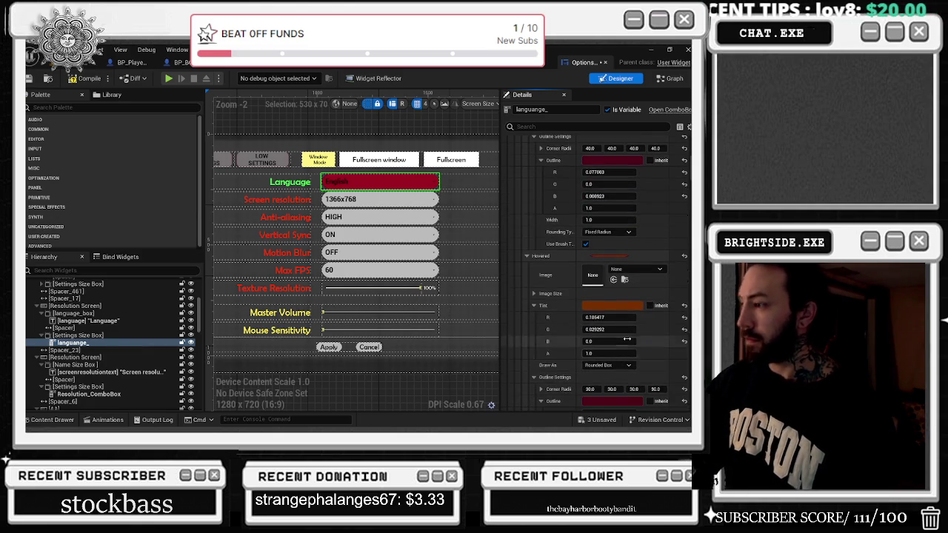
scroll(563, 223, up, 5)
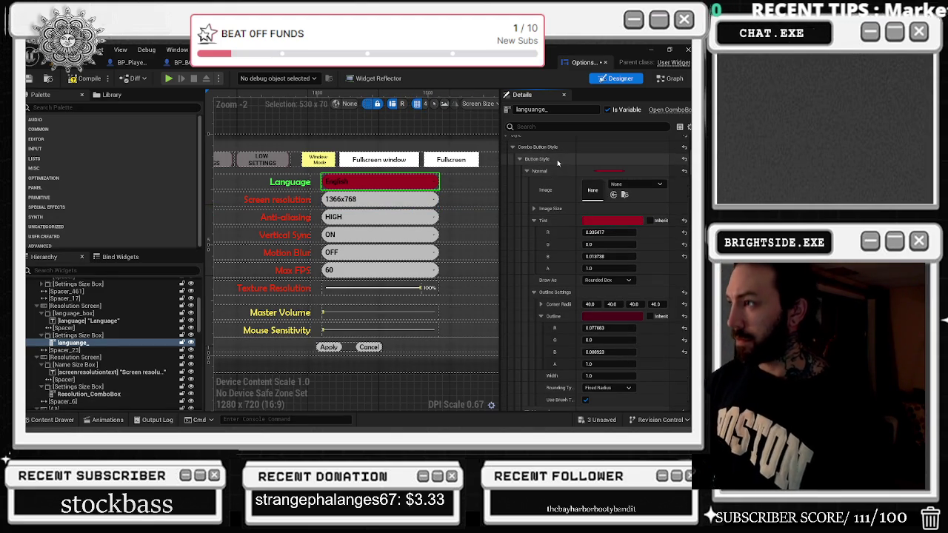
click(380, 199)
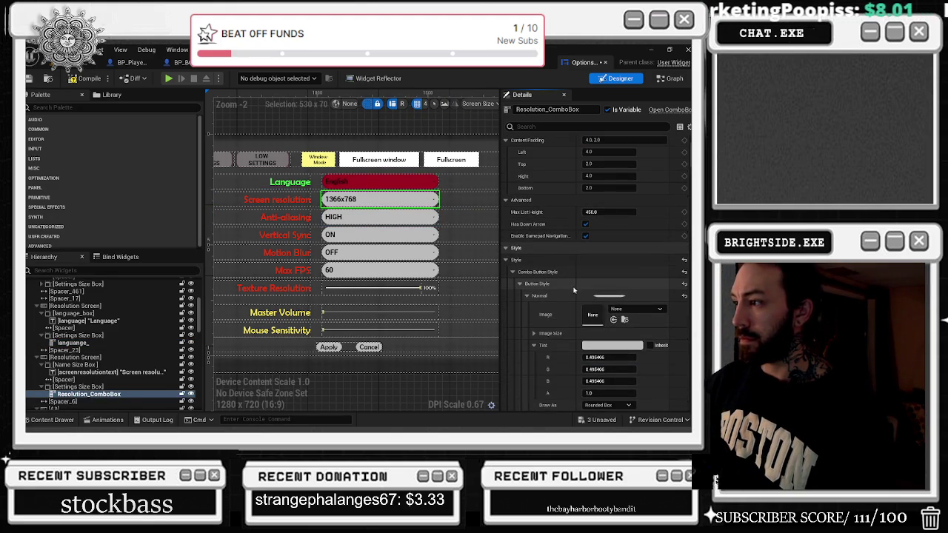
- Paste the Language box's dark red style onto Screen resolution and Anti-aliasing
key(ctrl+v)
scroll(563, 293, down, 5)
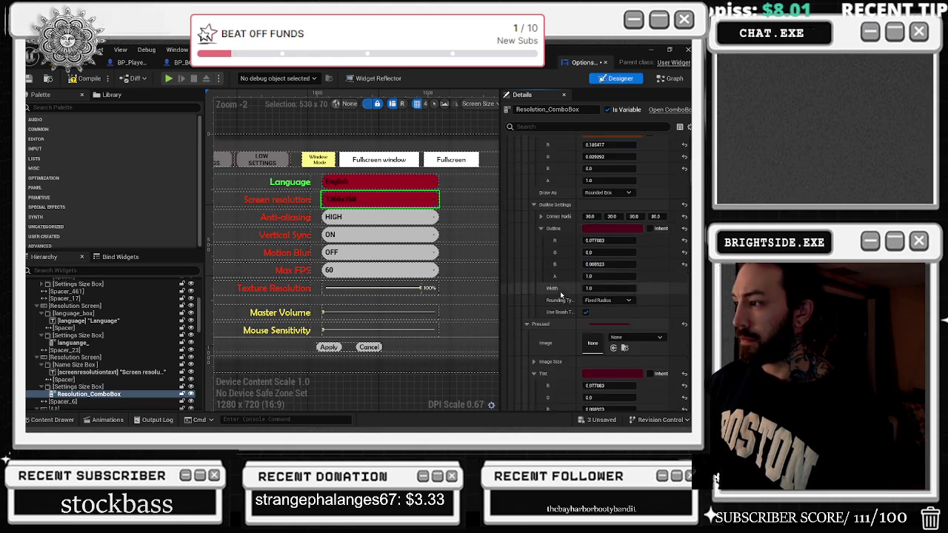
scroll(561, 295, down, 3)
click(379, 217)
scroll(582, 241, down, 5)
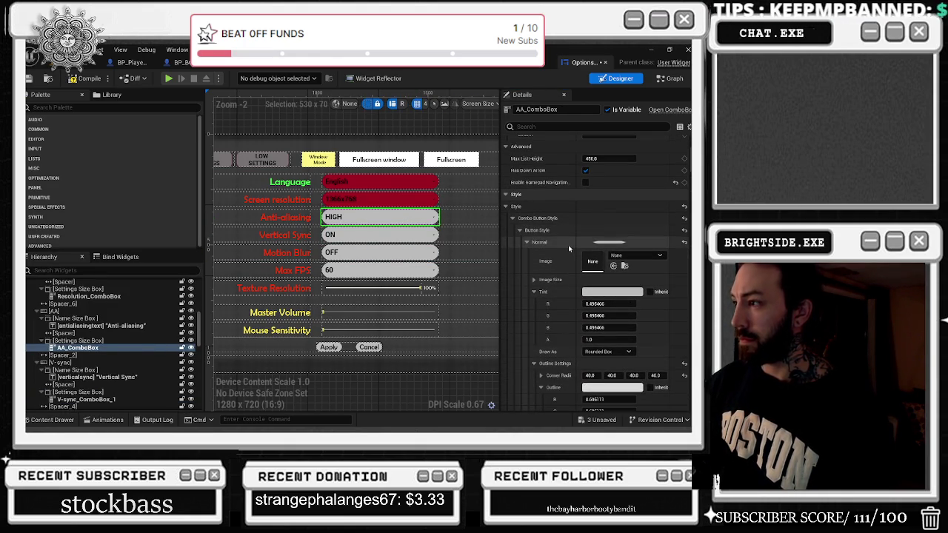
shift+click(568, 243)
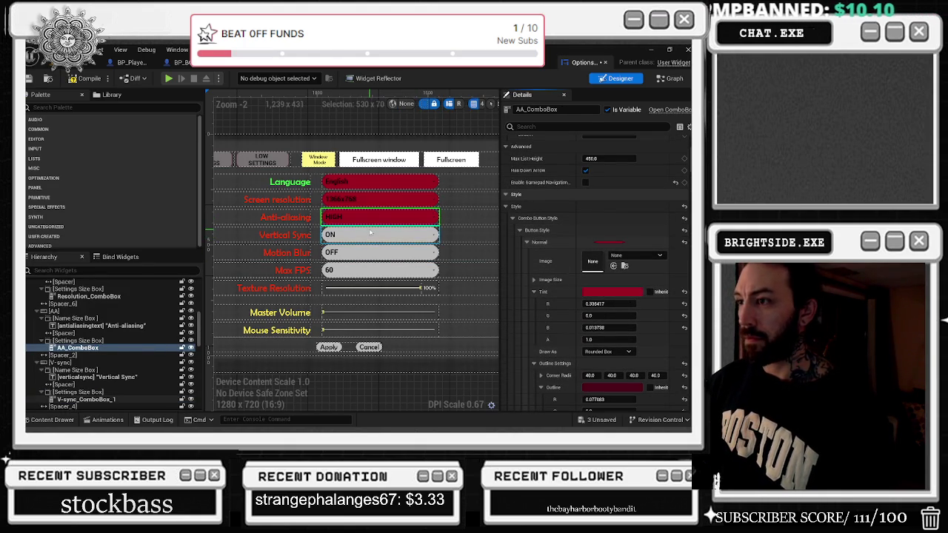
- Paste the same dark red style onto Vertical Sync, Motion Blur and Max FPS
click(437, 237)
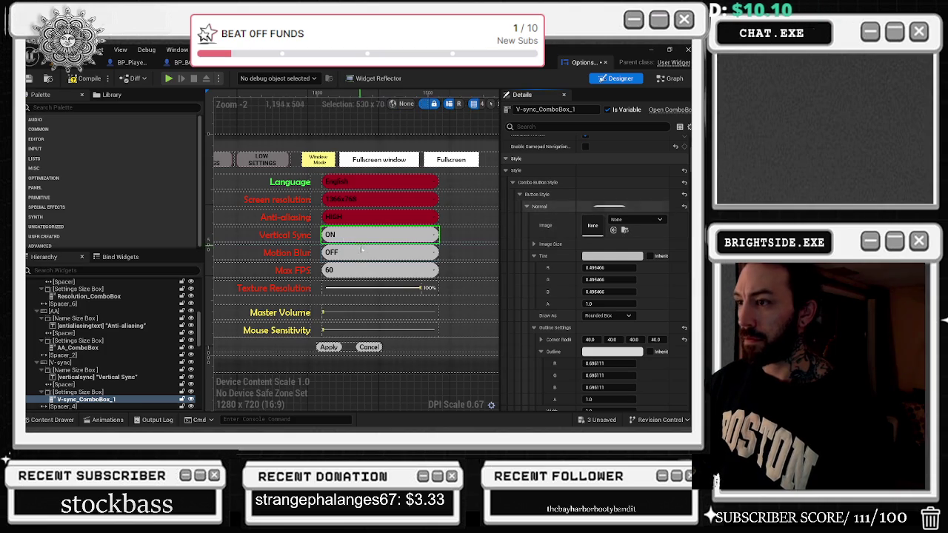
shift+click(563, 194)
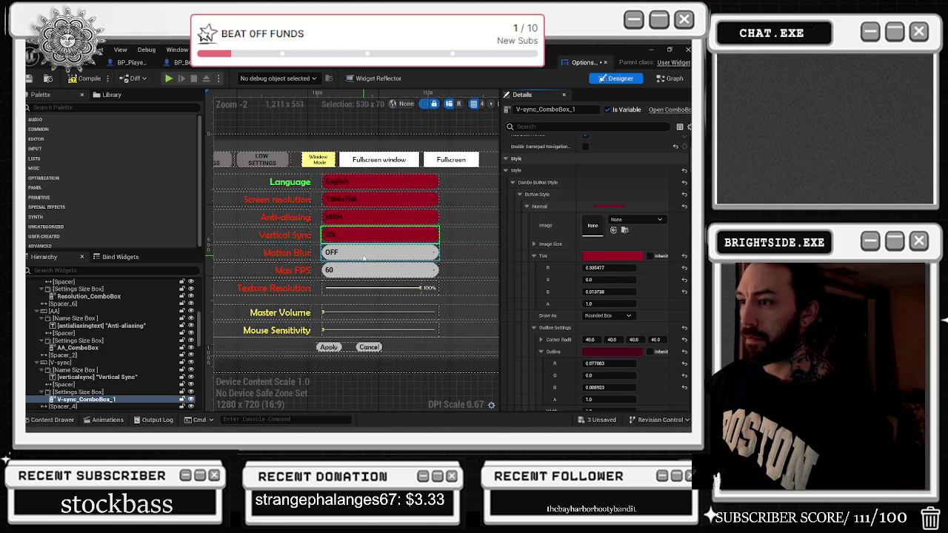
click(436, 253)
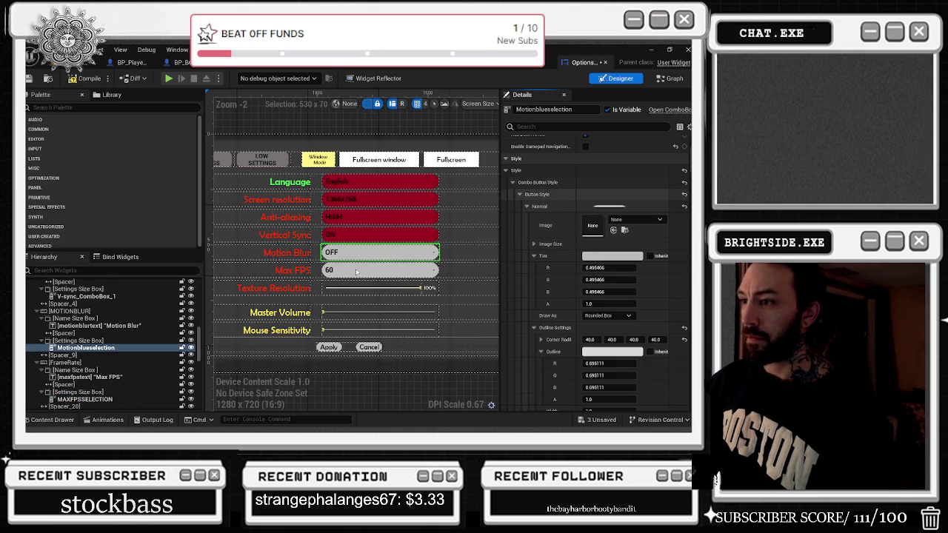
shift+click(563, 195)
click(434, 271)
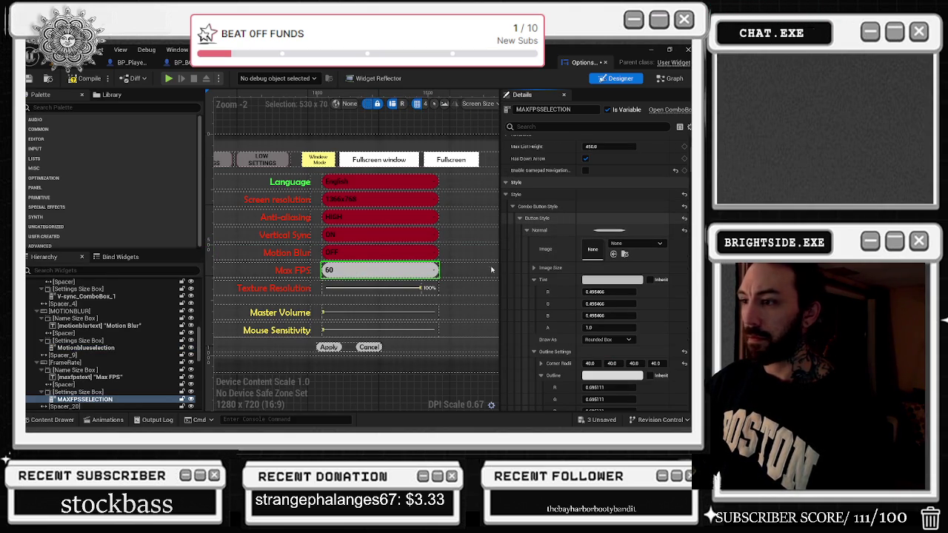
key(ctrl+v)
scroll(389, 268, down, 1)
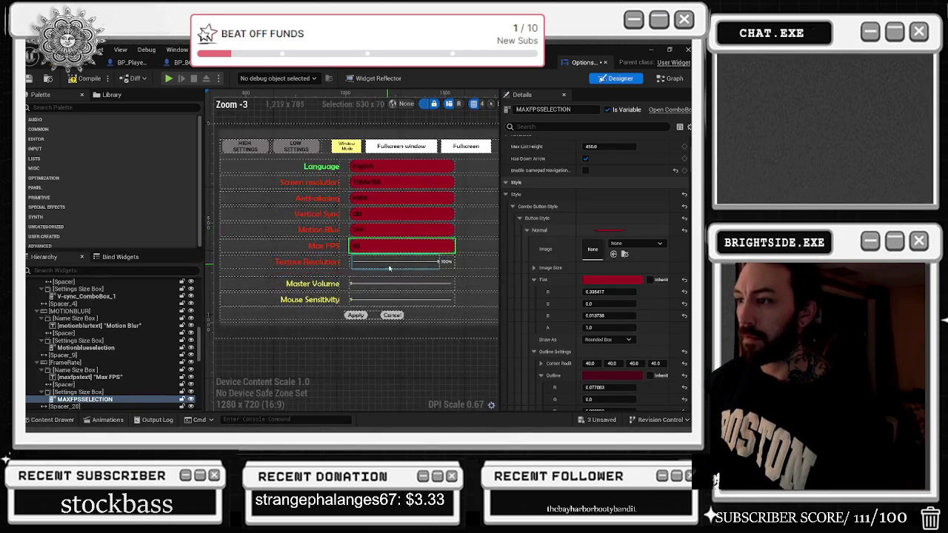
scroll(474, 231, down, 1)
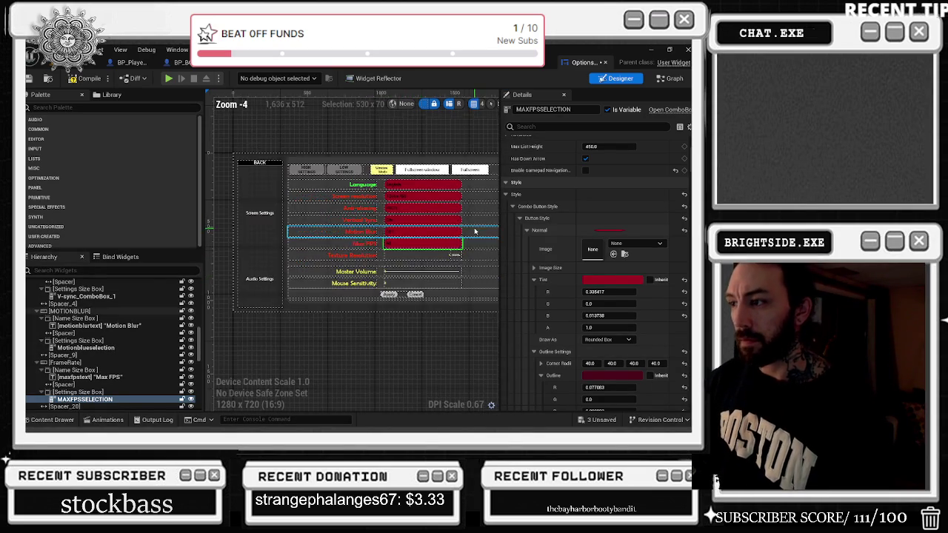
key(ctrl+z)
click(374, 279)
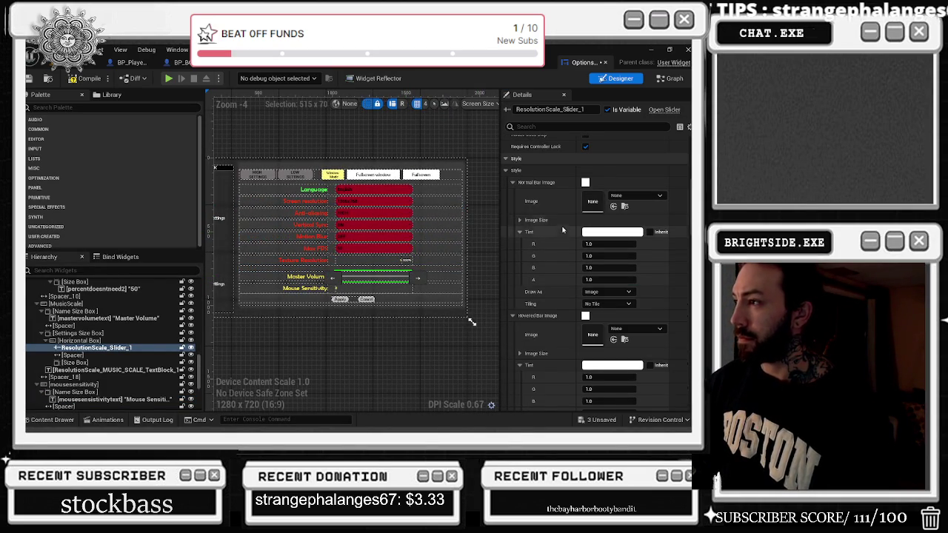
- Tint the Master Volume slider's normal bar dark red
click(597, 233)
mouse_move(519, 253)
mouse_down()
mouse_move(517, 224)
mouse_move(539, 274)
mouse_up()
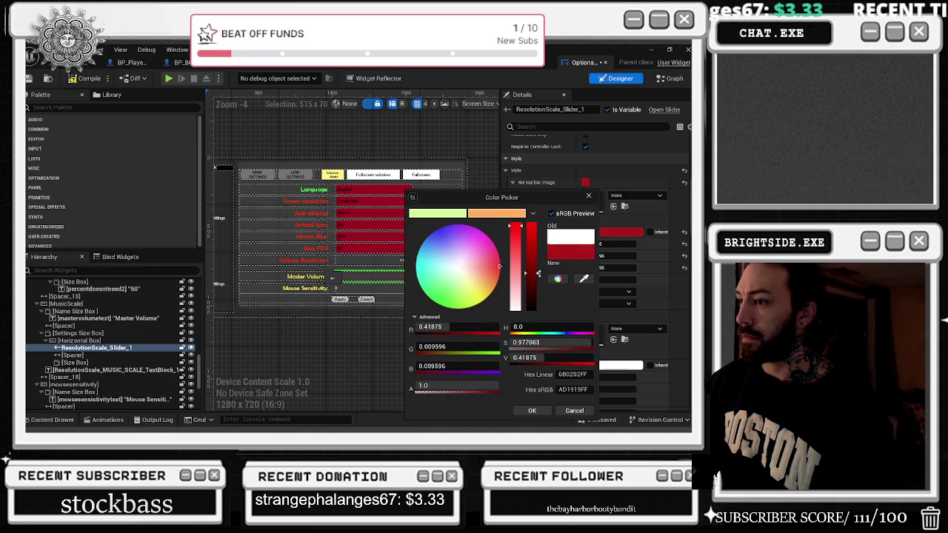
click(532, 410)
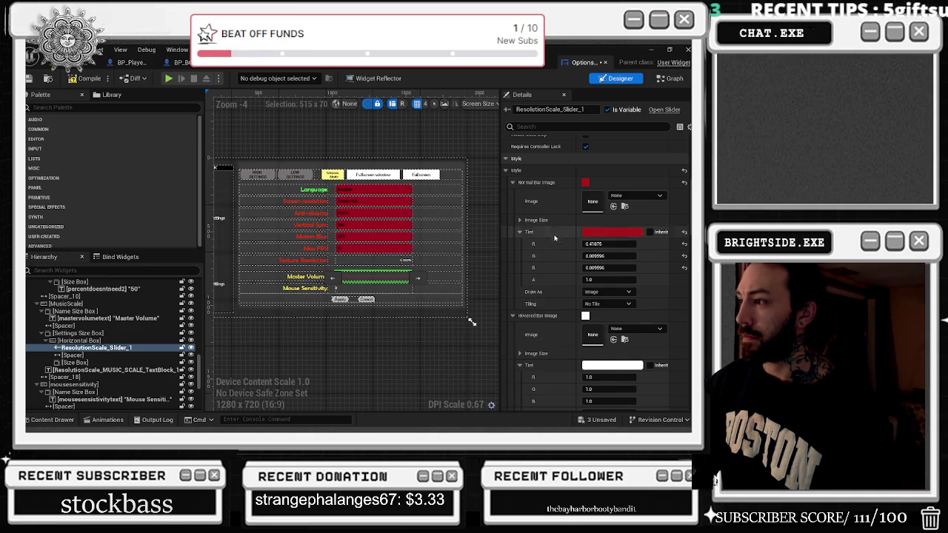
- Apply the dark red bar tint to the Texture Resolution and Mouse Sensitivity sliders
click(371, 262)
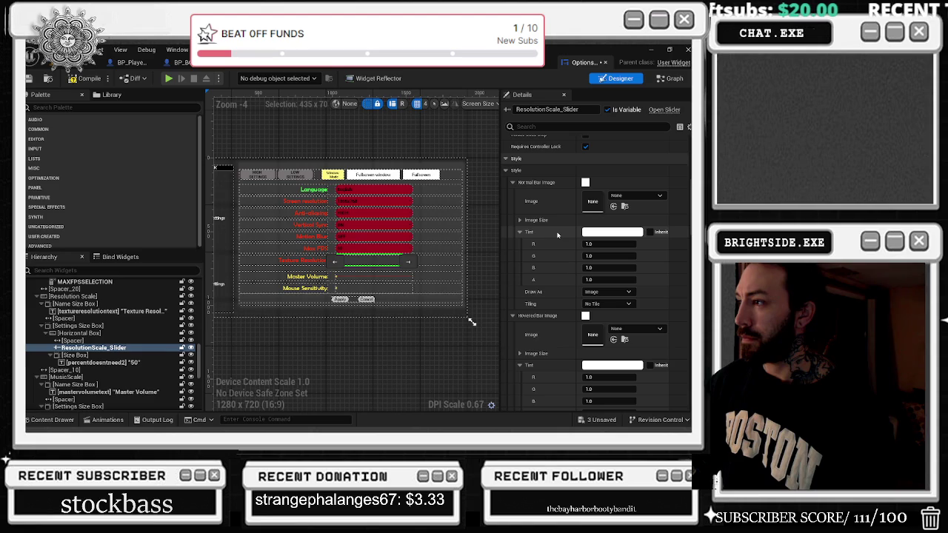
shift+click(558, 235)
click(374, 288)
shift+click(558, 234)
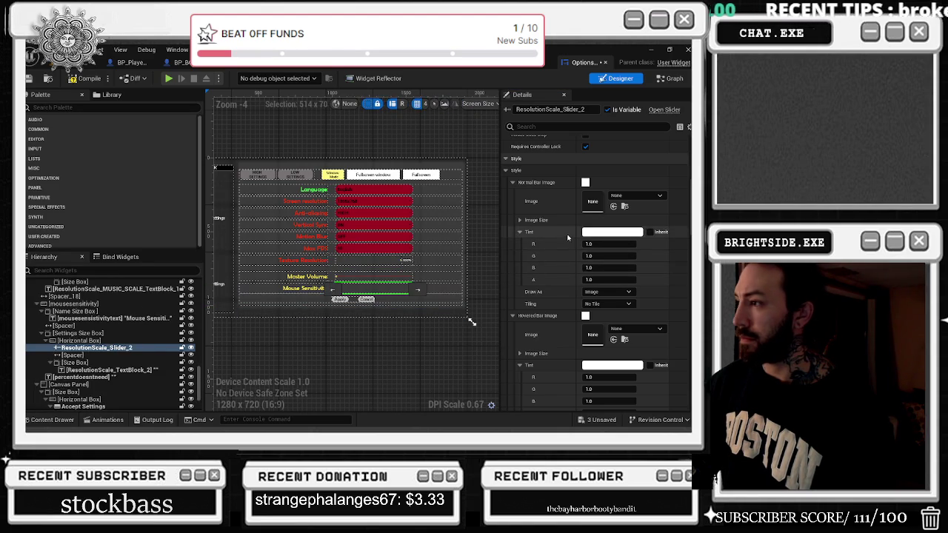
scroll(377, 249, up, 2)
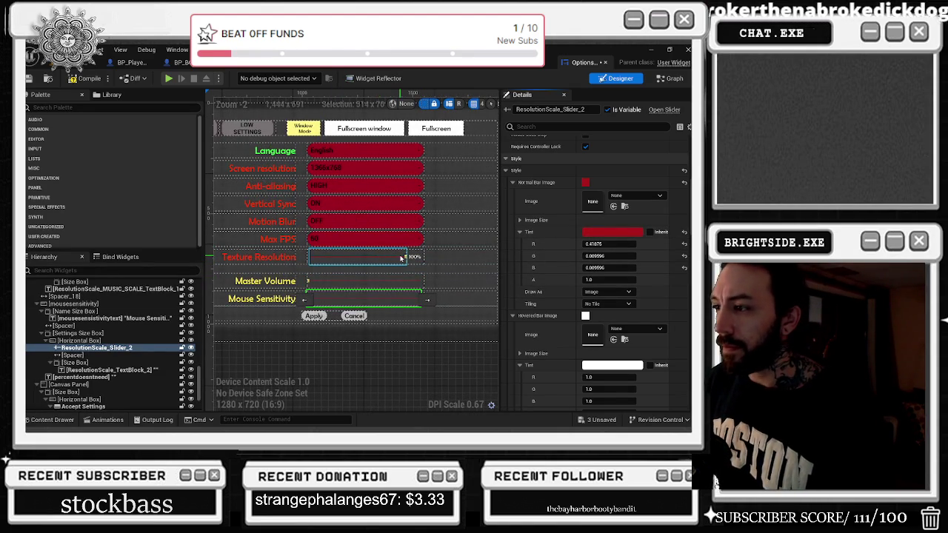
click(401, 258)
scroll(569, 241, down, 3)
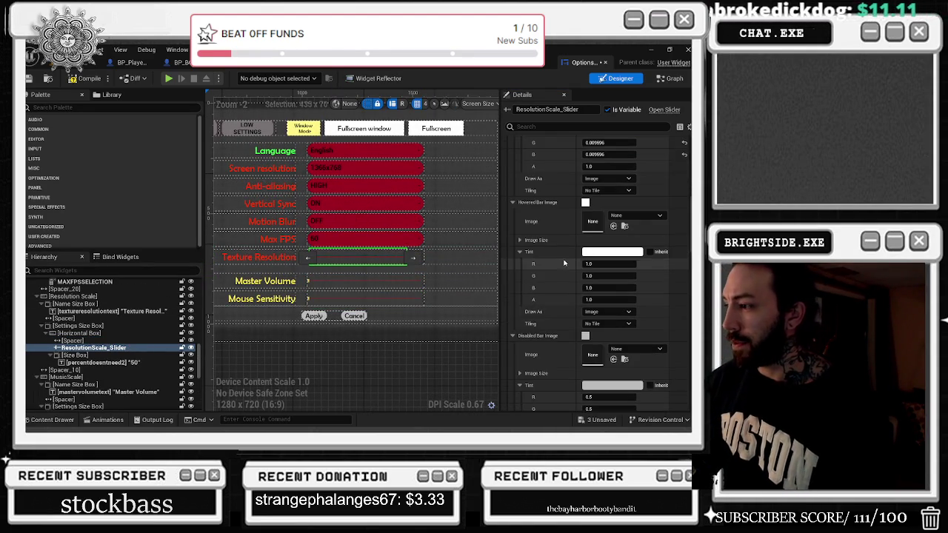
scroll(565, 263, down, 7)
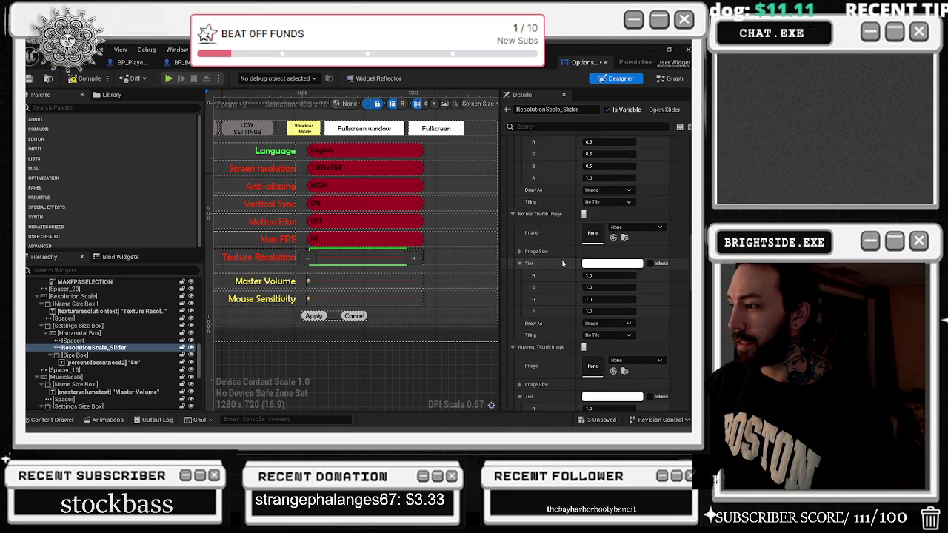
scroll(563, 263, down, 8)
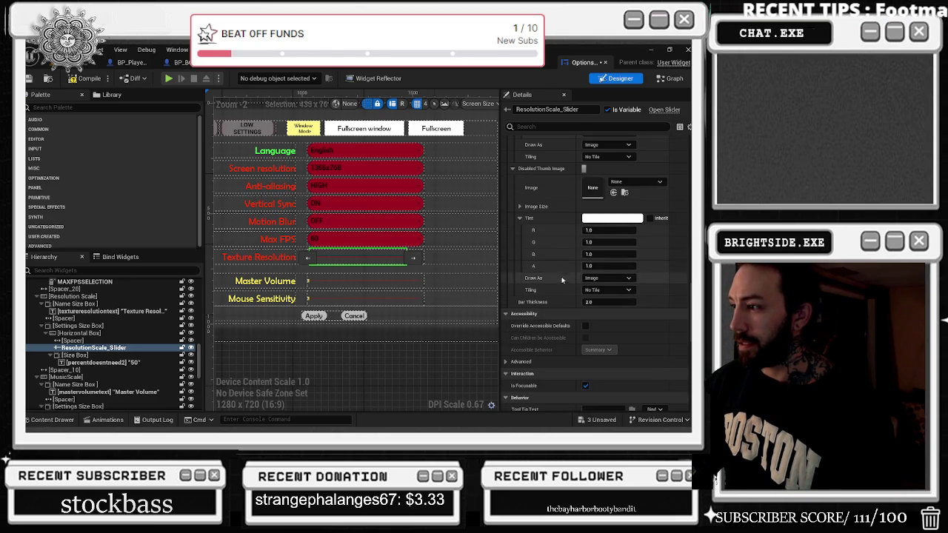
scroll(562, 280, up, 10)
scroll(552, 291, up, 8)
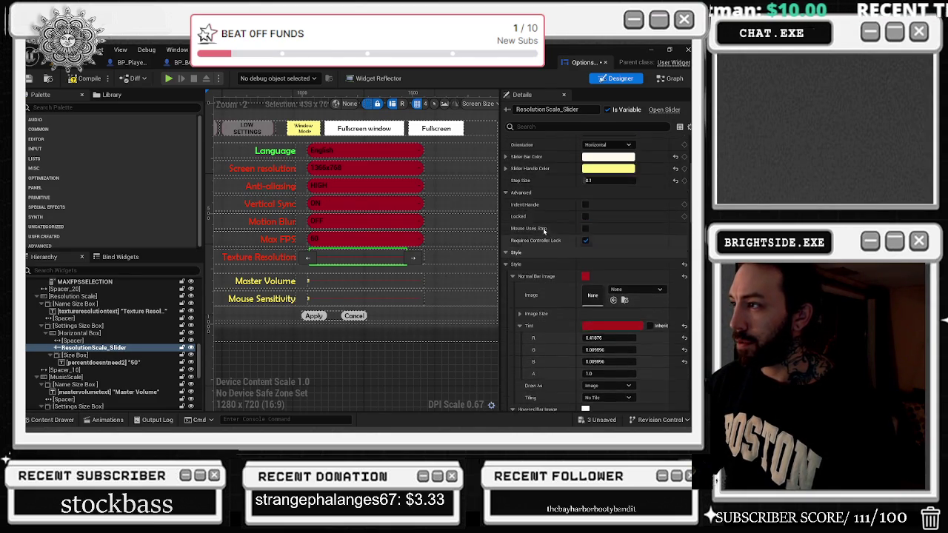
scroll(543, 228, up, 3)
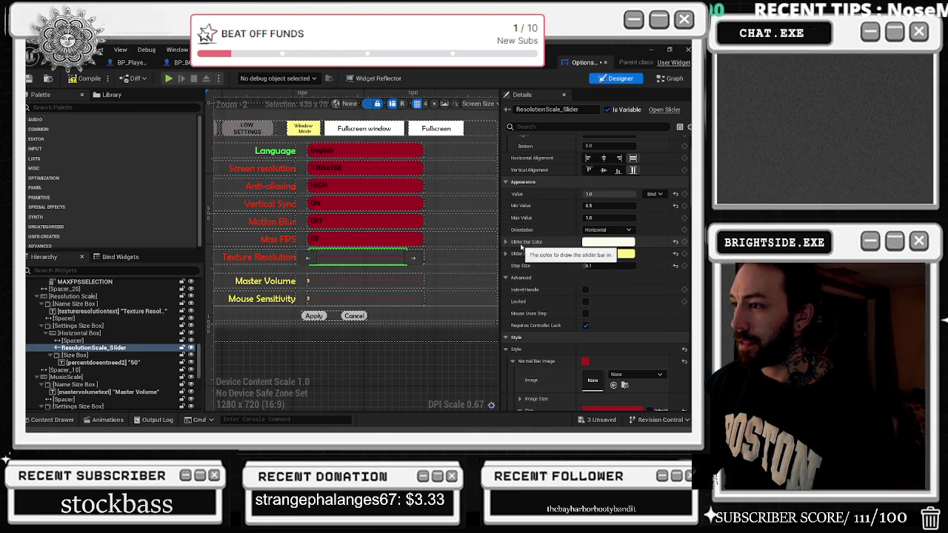
scroll(394, 268, up, 6)
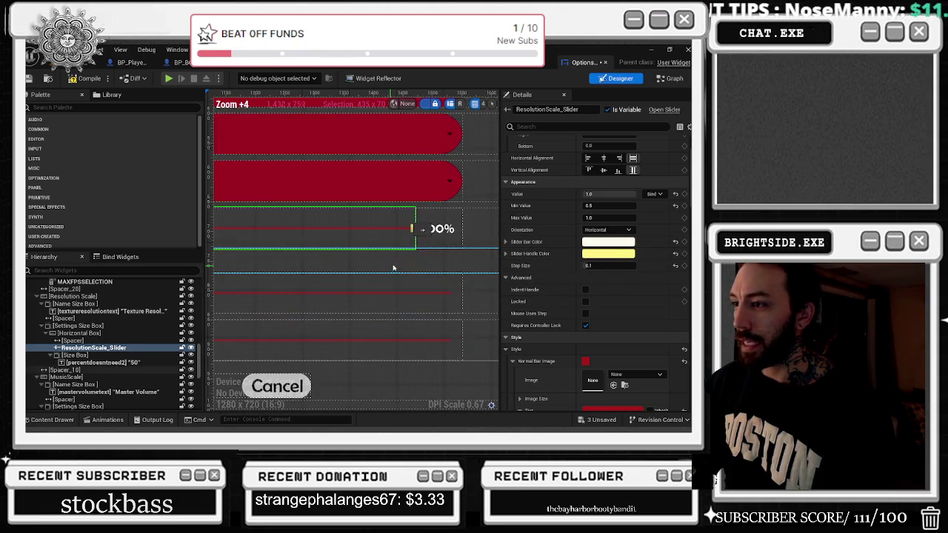
- Set the Texture Resolution slider's handle colour to black
click(596, 255)
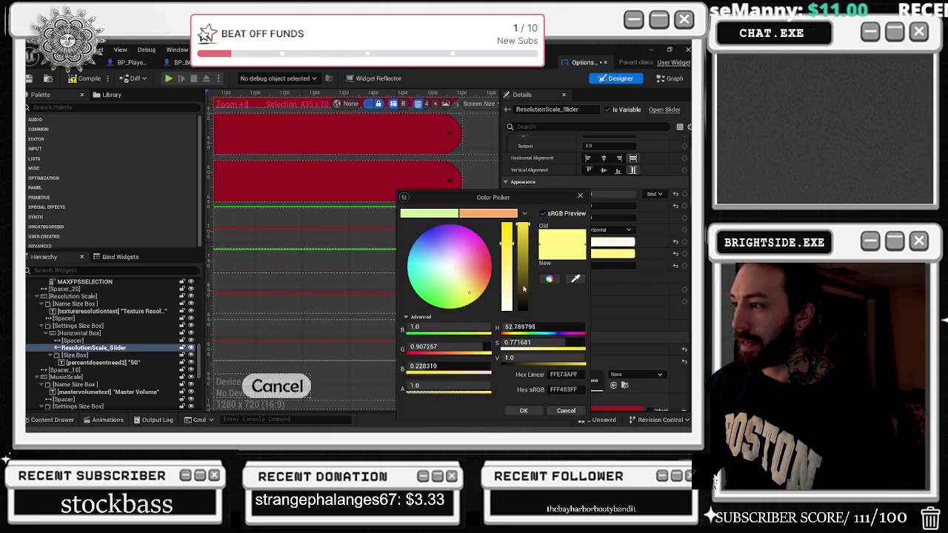
drag(516, 197, 587, 184)
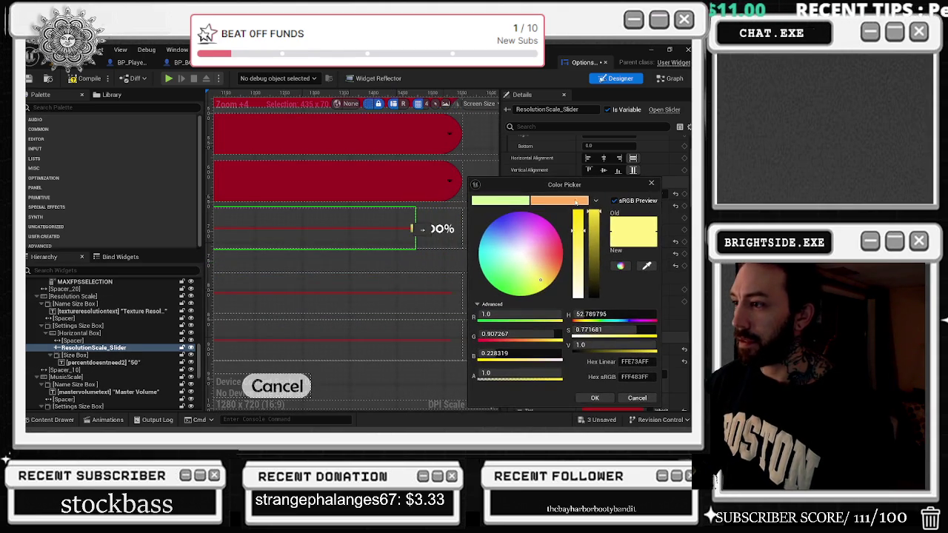
drag(593, 277, 599, 310)
click(601, 398)
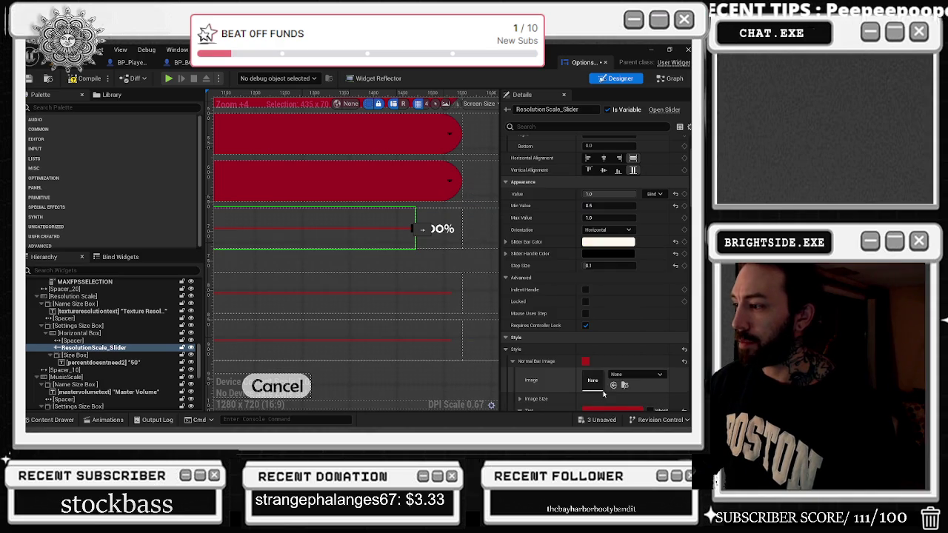
- Give the Mouse Sensitivity slider the same black handle colour
scroll(365, 273, down, 4)
click(365, 284)
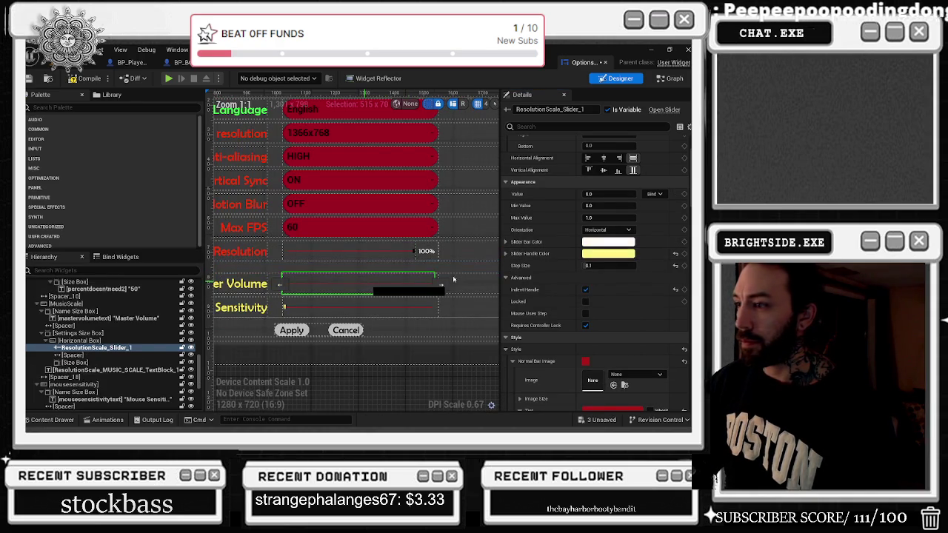
click(370, 308)
shift+click(561, 257)
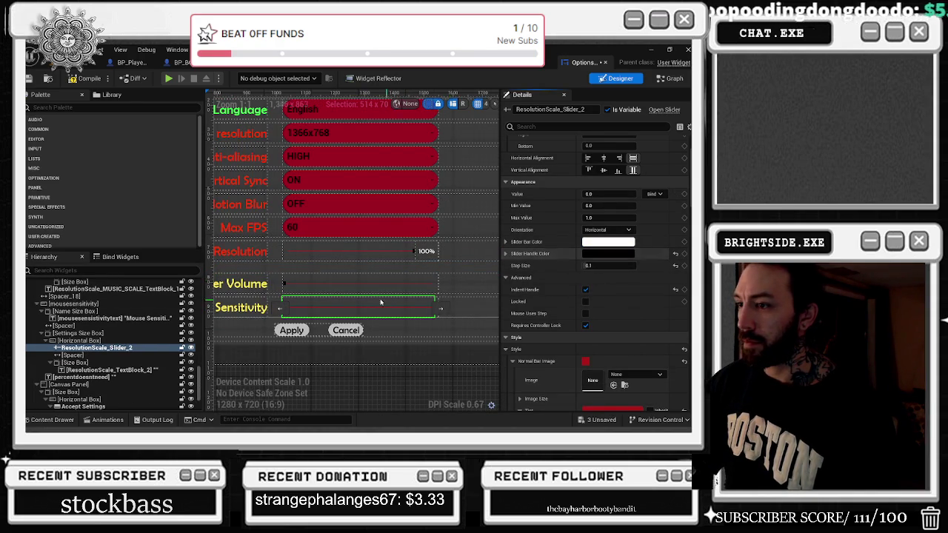
scroll(302, 249, up, 1)
scroll(311, 337, down, 1)
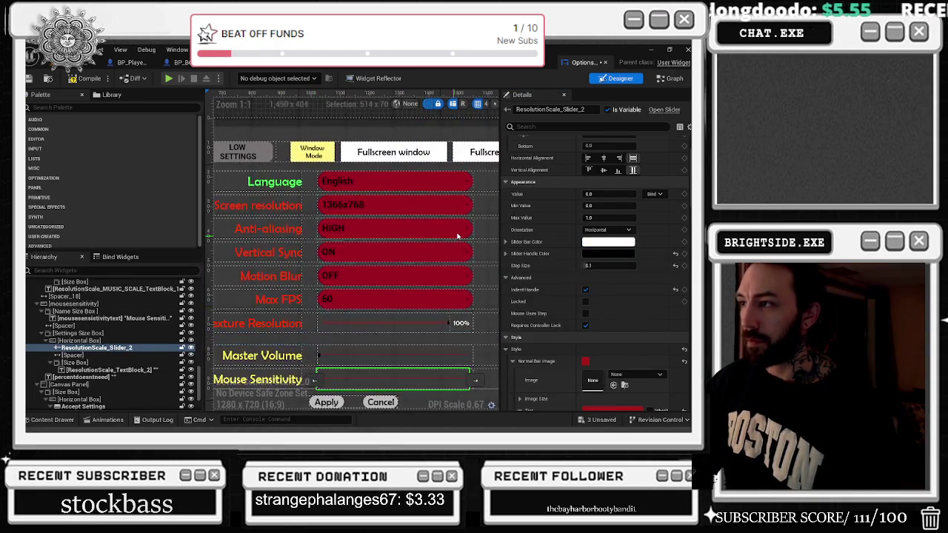
scroll(366, 168, down, 1)
scroll(366, 167, down, 3)
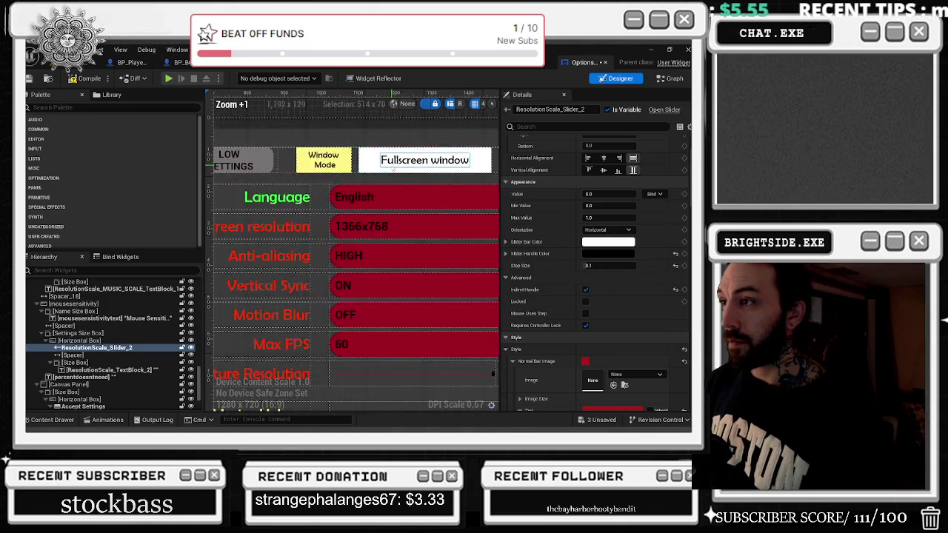
scroll(277, 218, up, 2)
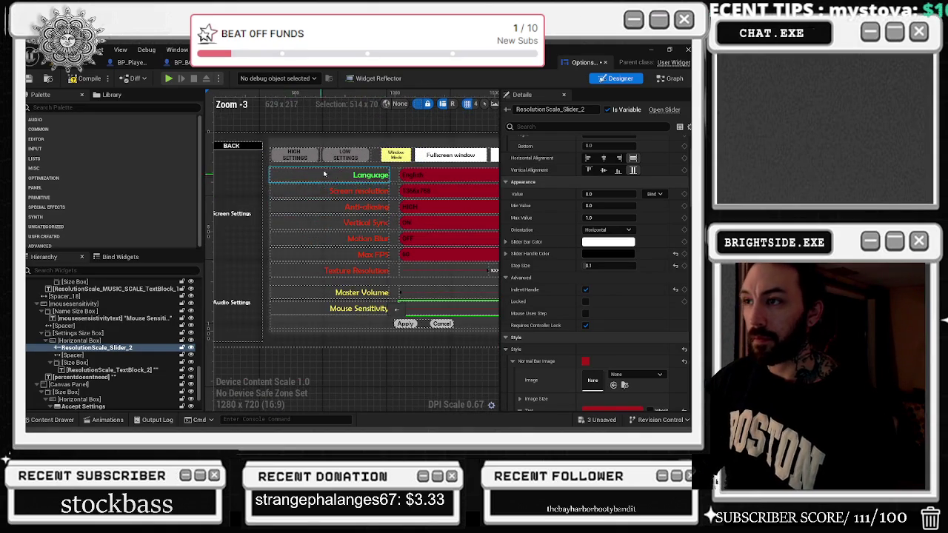
scroll(337, 214, down, 1)
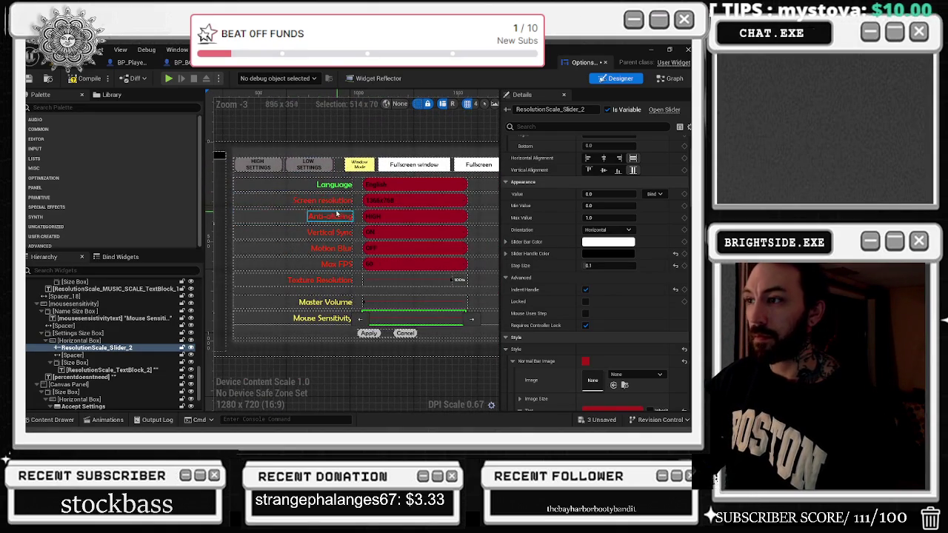
click(283, 167)
- Add an On Clicked event for the LOW SETTINGS button, opening the event graph
click(309, 165)
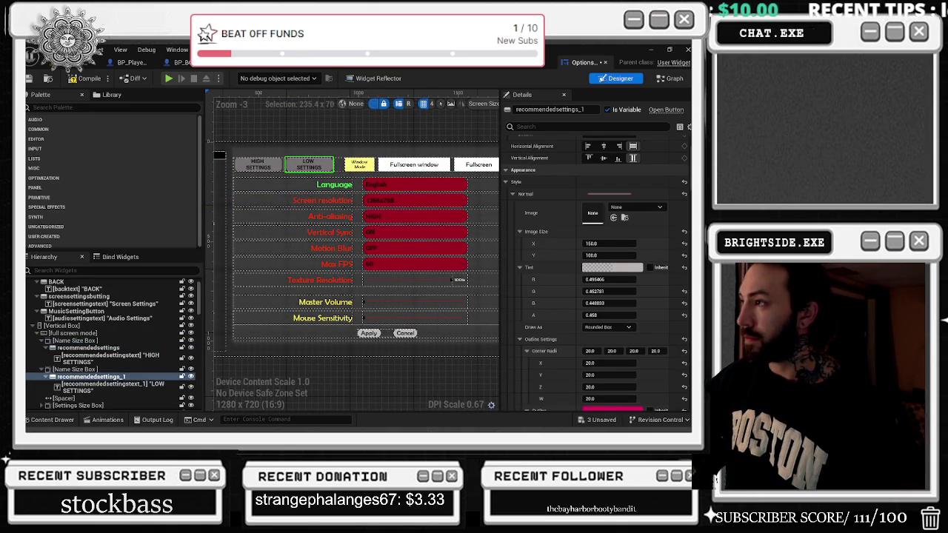
scroll(600, 334, down, 10)
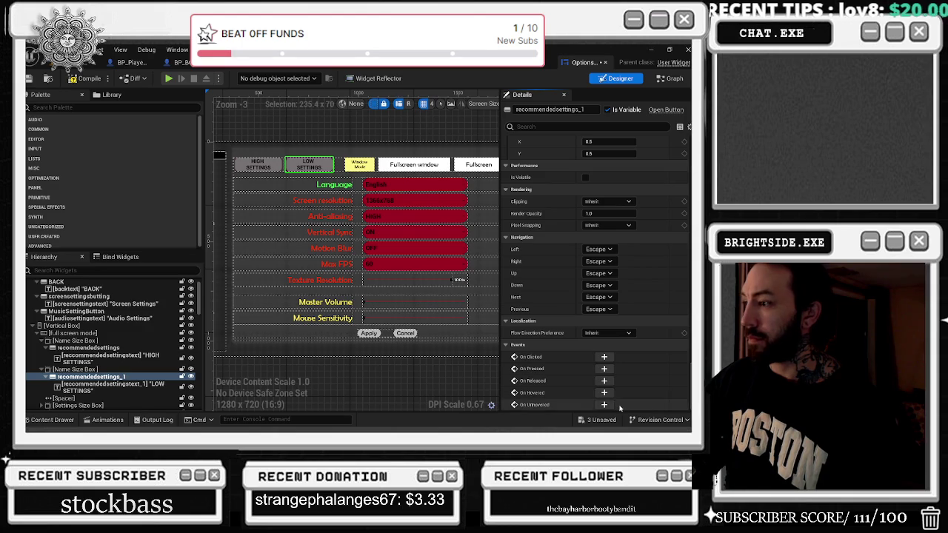
click(603, 356)
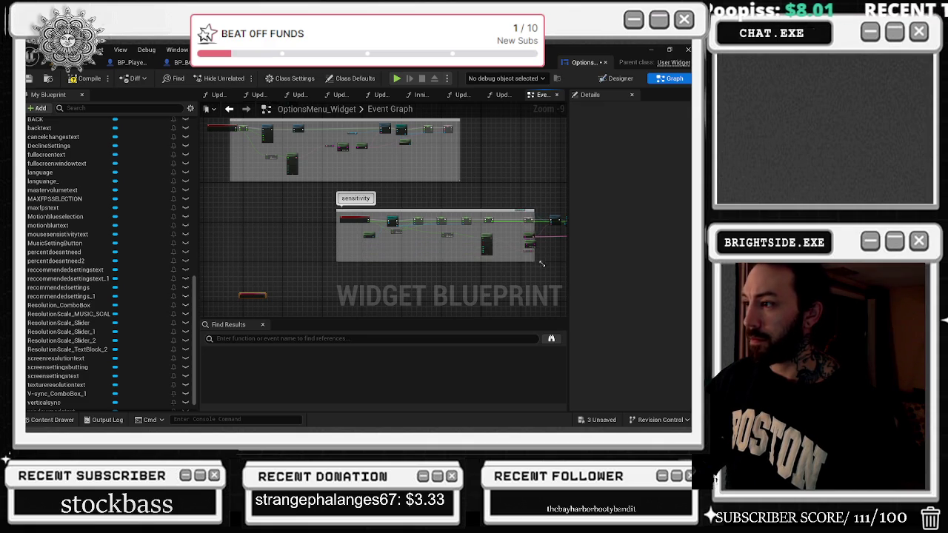
- Resize the sensitivity comment box so it encloses all of its nodes
mouse_move(511, 242)
mouse_down()
mouse_move(321, 275)
mouse_move(345, 262)
mouse_move(394, 261)
mouse_up()
scroll(394, 261, up, 4)
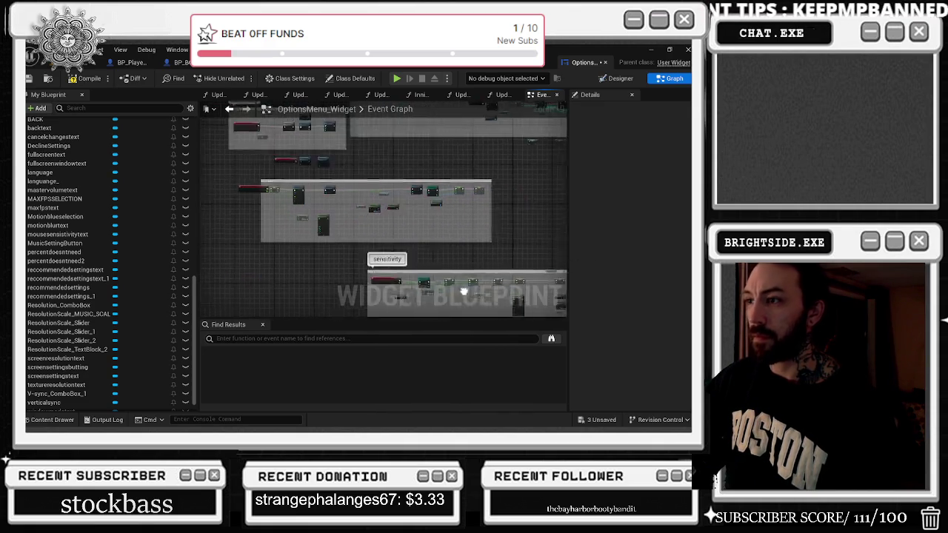
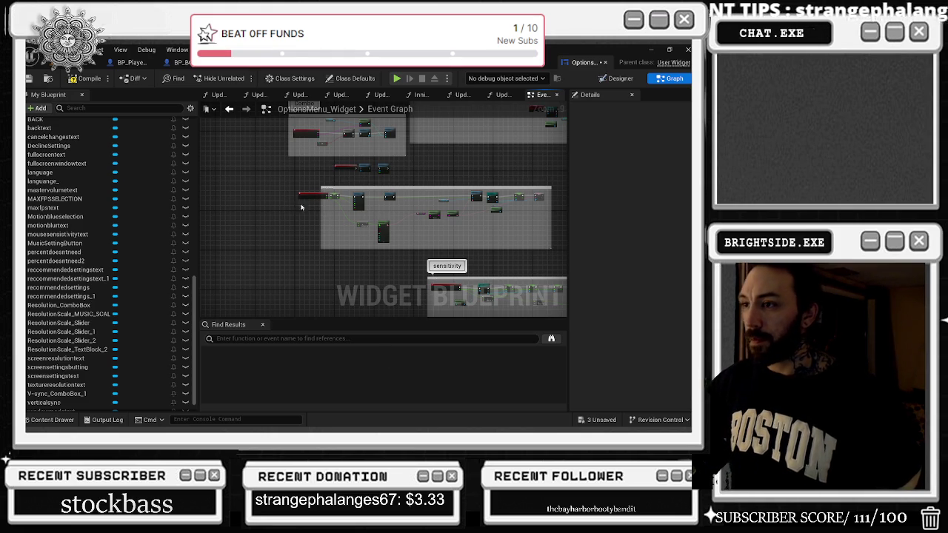
- Move the AA Combo Box and Find Option Index nodes left and add a reroute knot on the Return Value wire
drag(310, 149, 303, 228)
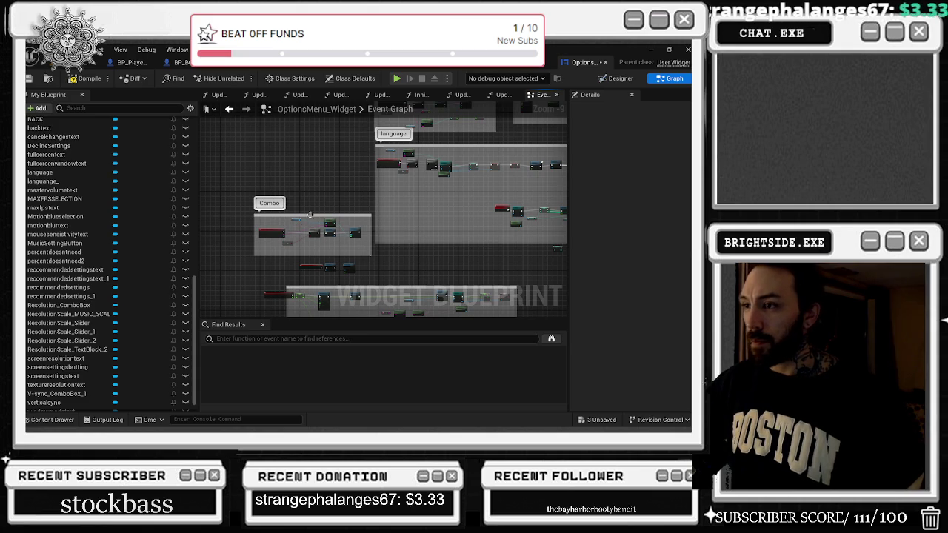
scroll(293, 235, up, 6)
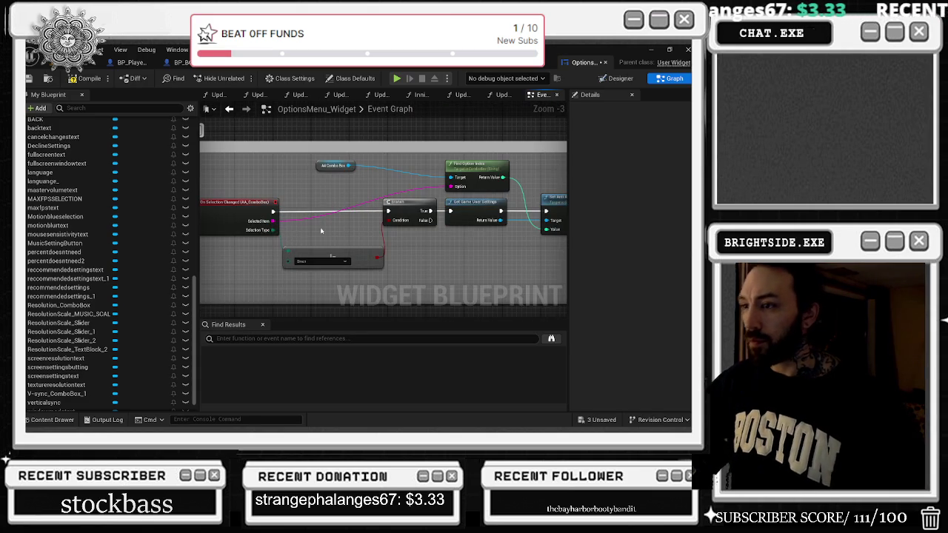
mouse_move(441, 188)
mouse_down()
mouse_move(453, 190)
mouse_move(445, 166)
mouse_move(401, 177)
mouse_move(397, 169)
mouse_up()
click(408, 172)
double_click(410, 172)
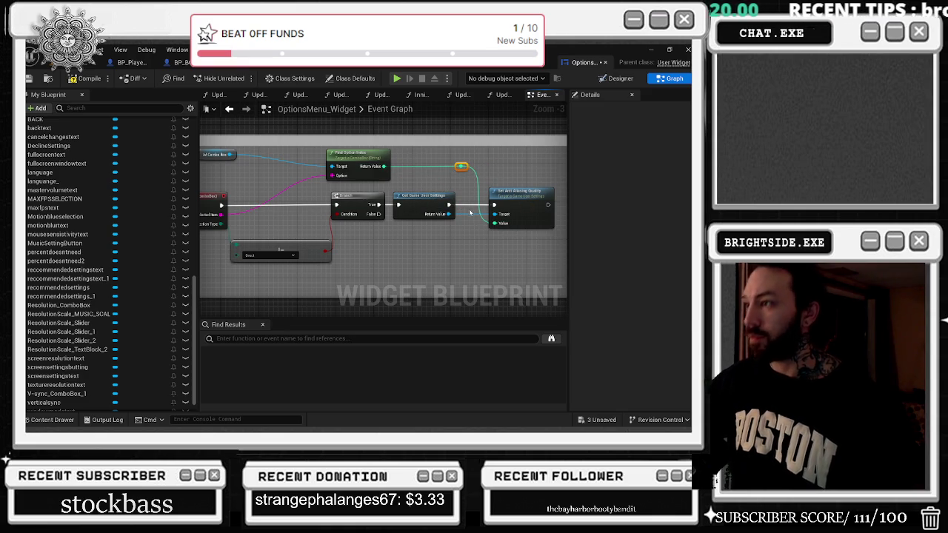
- Respace the On Selection Changed, AA Combo Box and Find Option Index nodes further left
scroll(469, 213, down, 4)
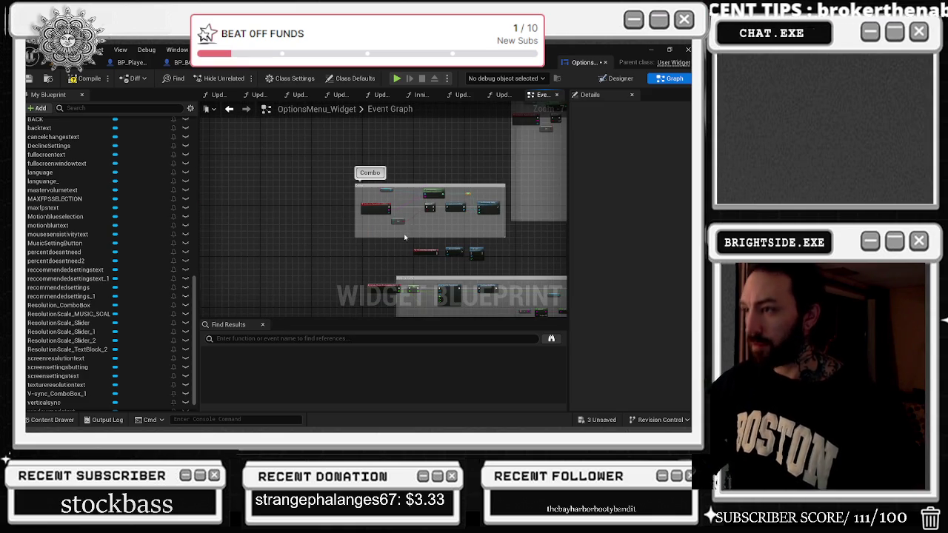
scroll(404, 237, up, 2)
scroll(388, 190, up, 2)
drag(350, 203, 330, 205)
drag(367, 154, 427, 154)
shift+click(539, 162)
drag(540, 162, 449, 161)
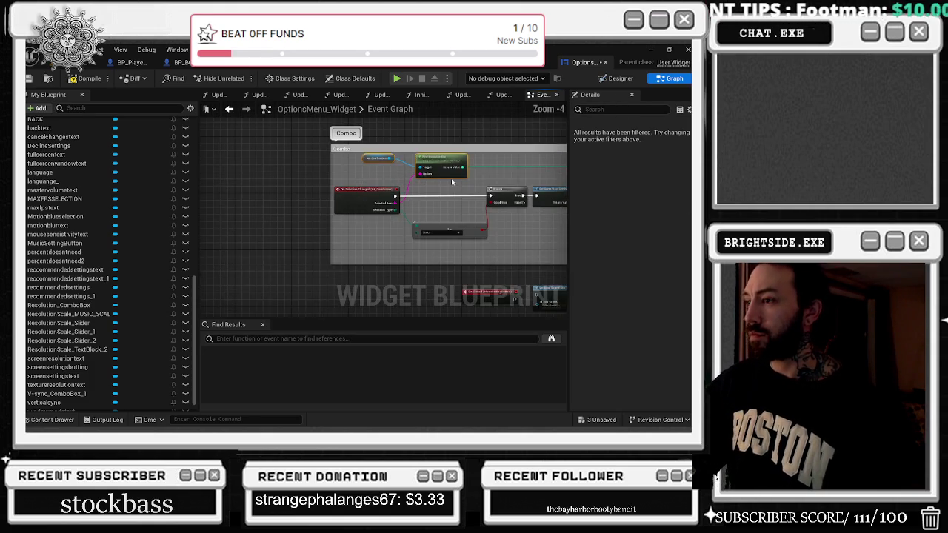
- Shift the sensitivity comment group left in the Event Graph
scroll(449, 162, down, 1)
click(348, 231)
drag(364, 218, 346, 217)
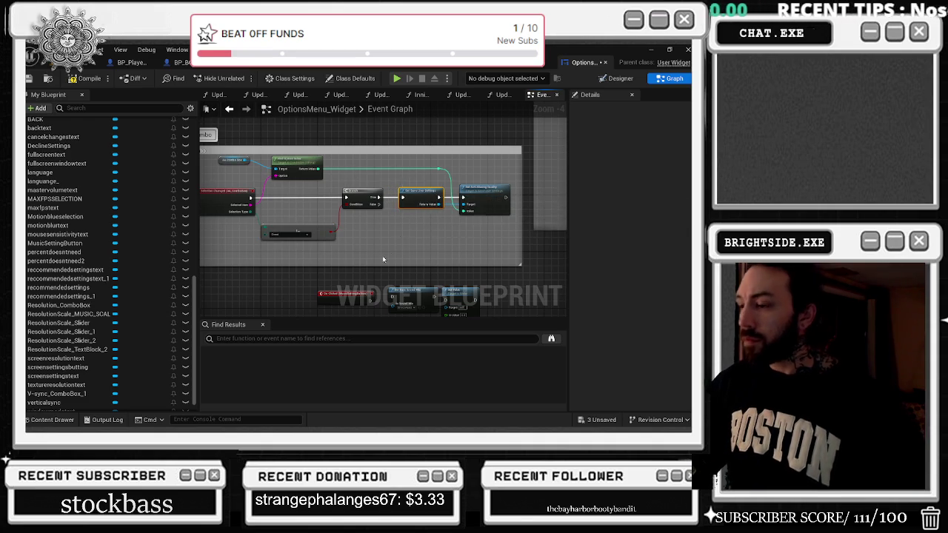
click(411, 201)
drag(374, 265, 385, 189)
drag(381, 278, 414, 176)
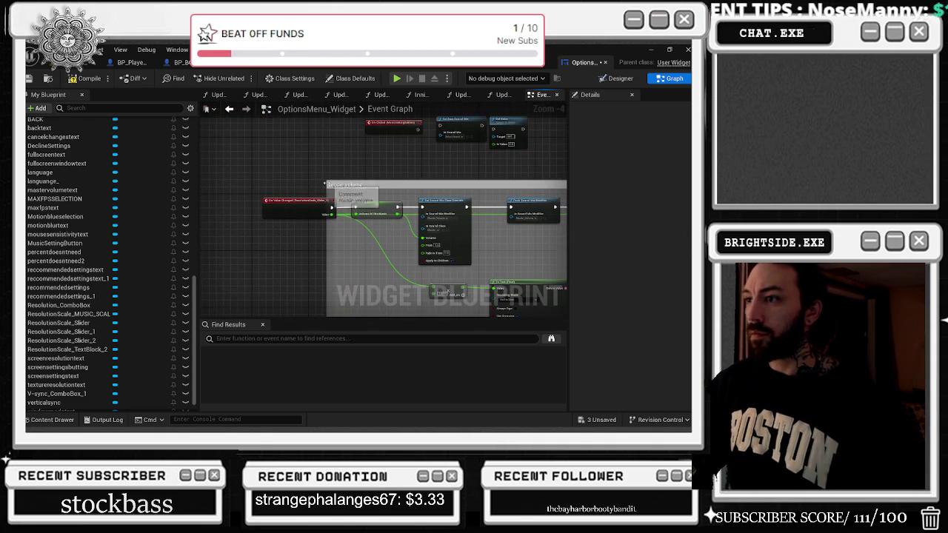
scroll(414, 176, down, 8)
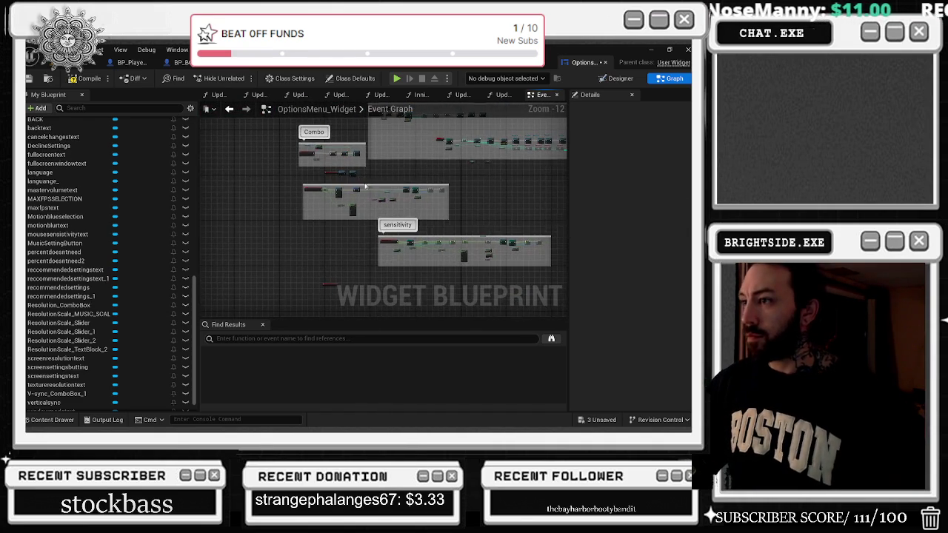
drag(421, 236, 349, 239)
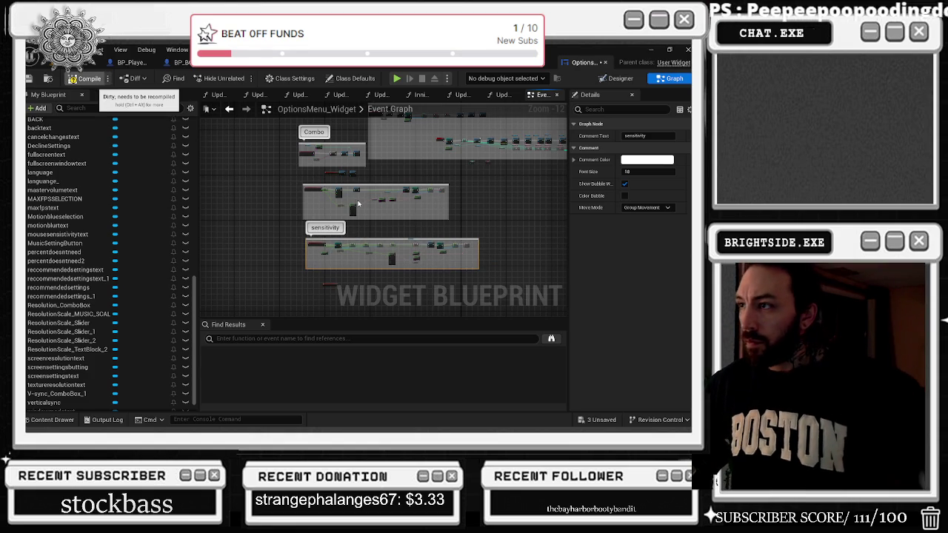
right_click(354, 206)
click(333, 277)
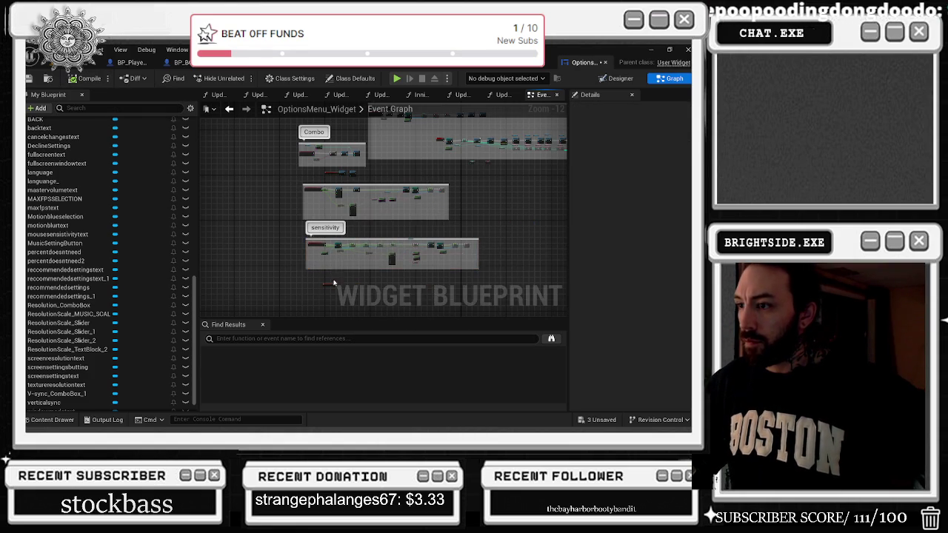
drag(419, 120, 422, 71)
scroll(380, 220, up, 7)
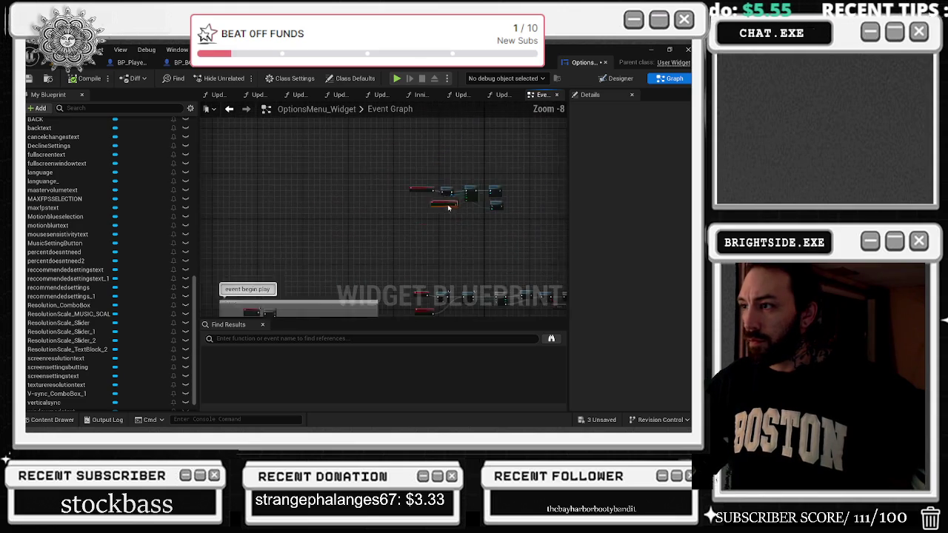
- Inspect the CollapseGraph node in the Demonstration_OPERA_MAIN level blueprint, then view INGAME_Main_MENU's Event Graph
scroll(356, 205, up, 4)
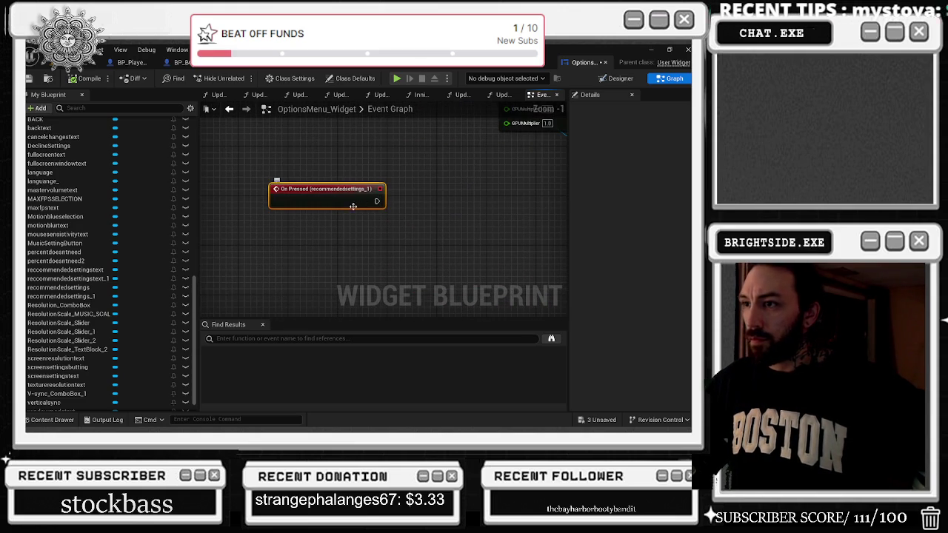
scroll(426, 205, down, 1)
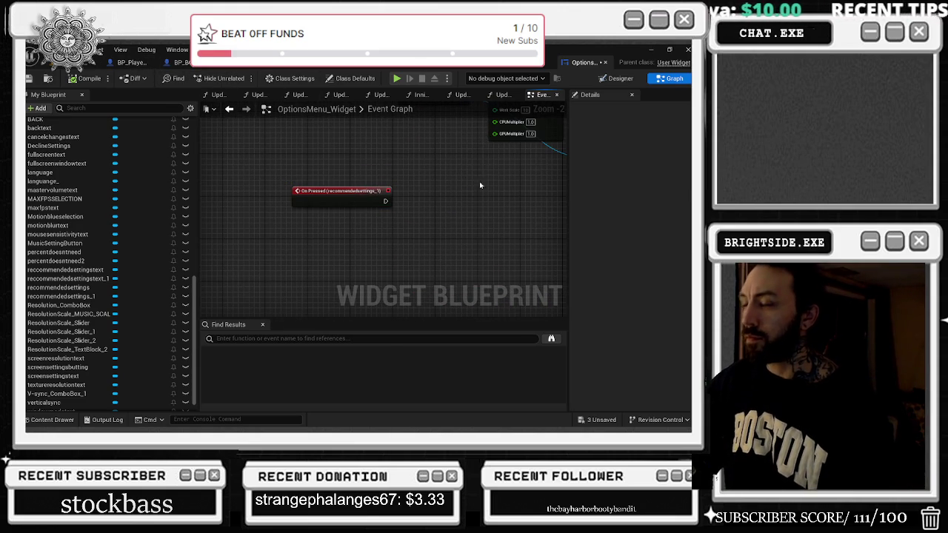
scroll(480, 185, down, 2)
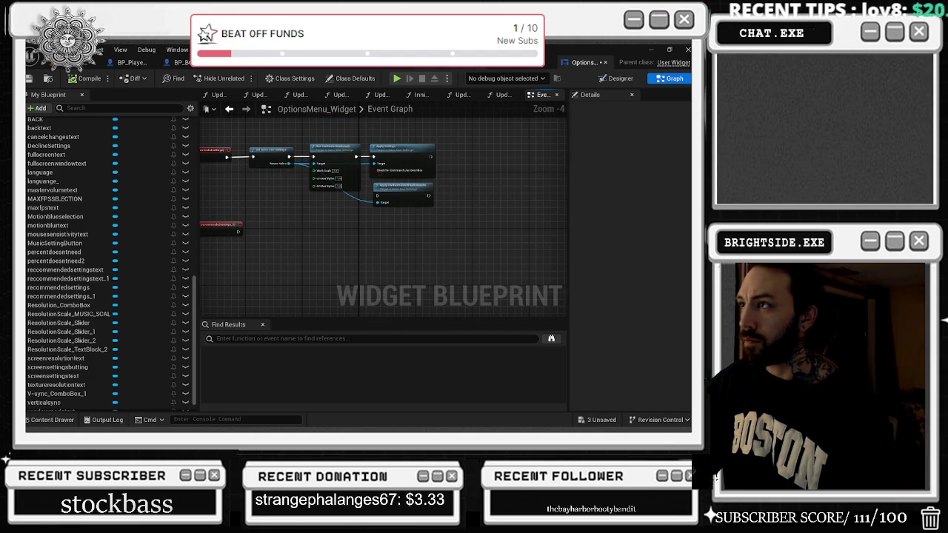
key(ctrl+Tab)
scroll(361, 192, down, 3)
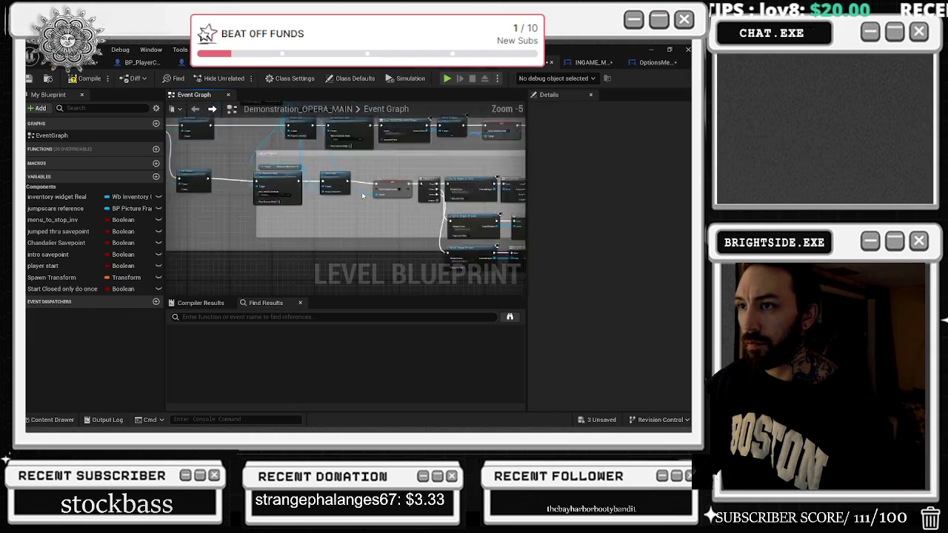
drag(332, 194, 524, 254)
scroll(297, 253, up, 5)
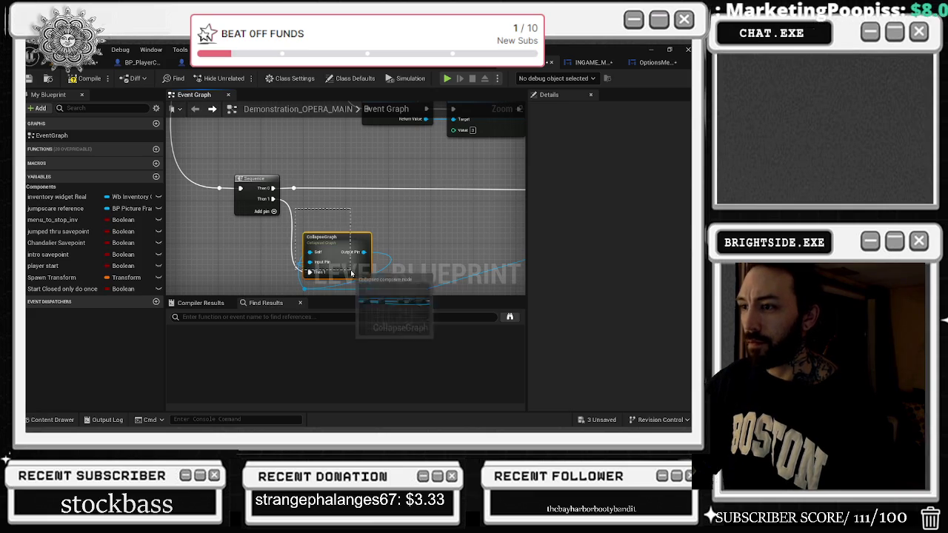
click(345, 248)
scroll(377, 257, down, 2)
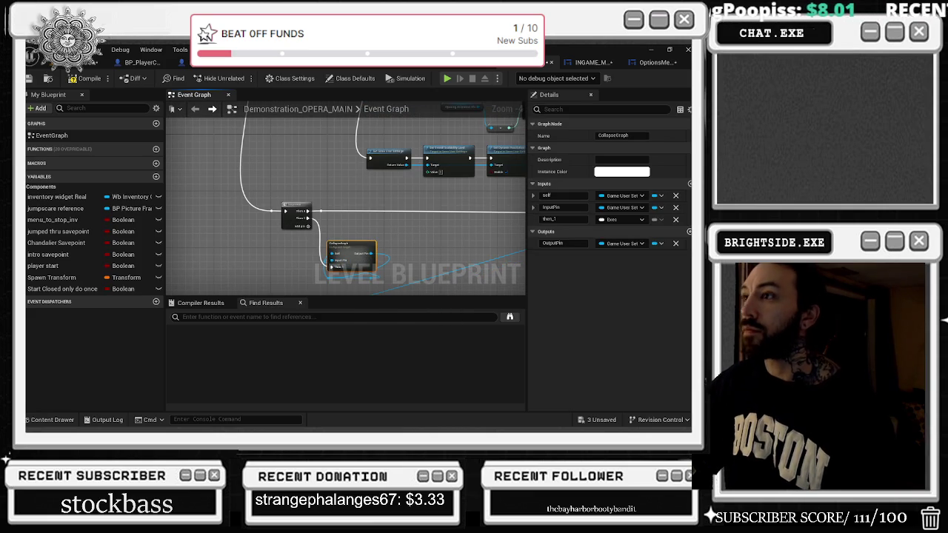
click(588, 63)
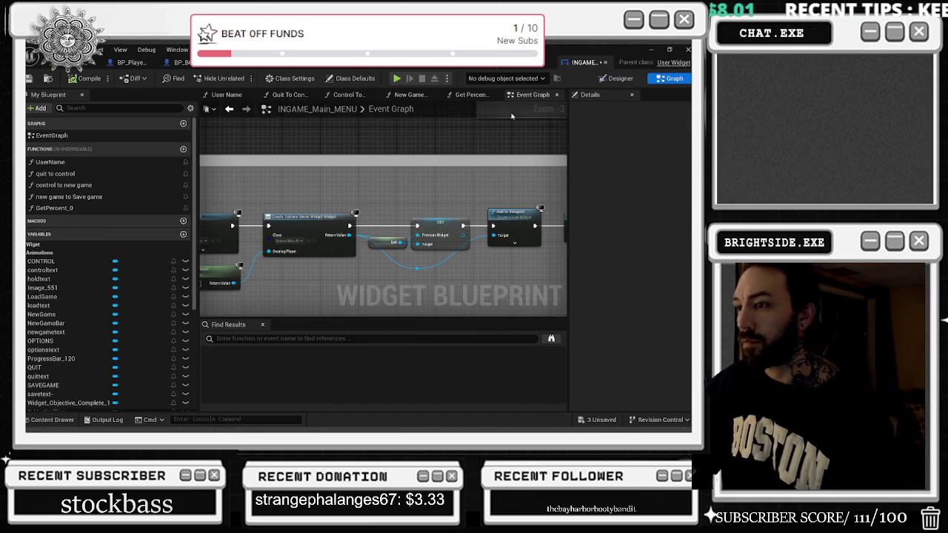
- Move OptionsMenu_Widget's CollapseGraph_2 next to the On Pressed node and open it
click(532, 67)
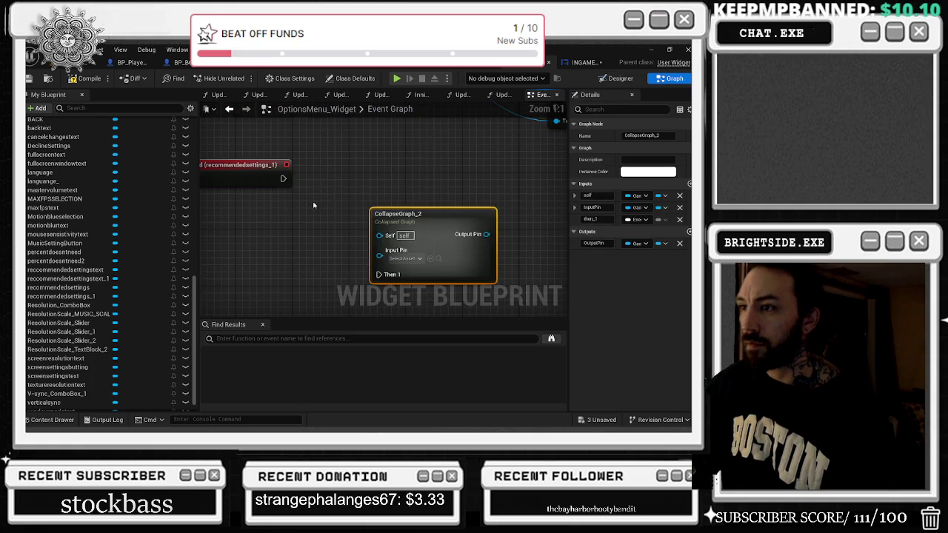
drag(430, 238, 381, 217)
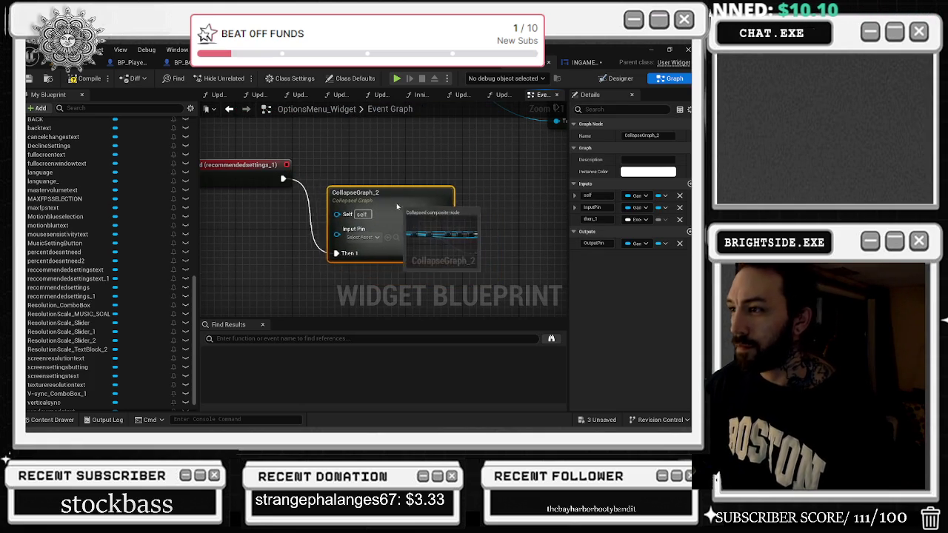
double_click(333, 204)
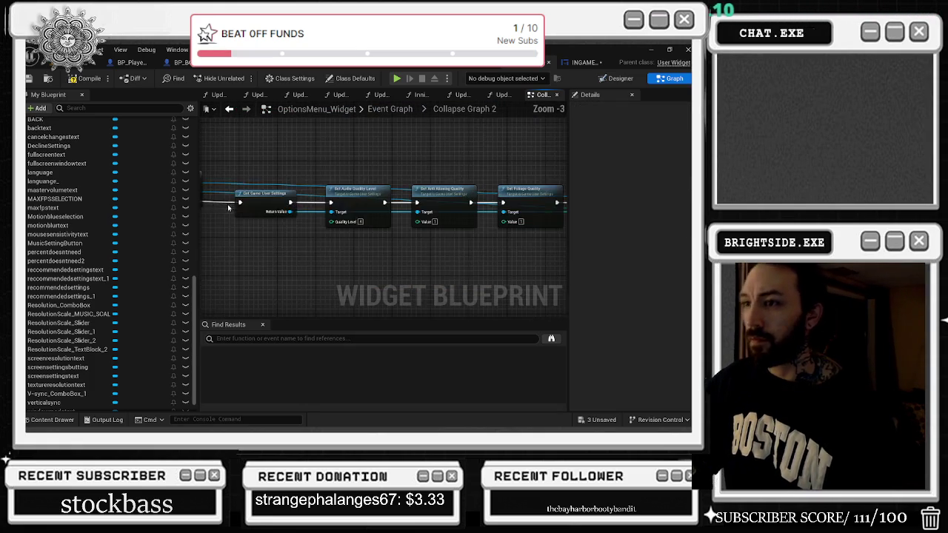
- Remove the self and InputPin inputs so the Inputs node keeps only Then 1
drag(287, 186, 233, 185)
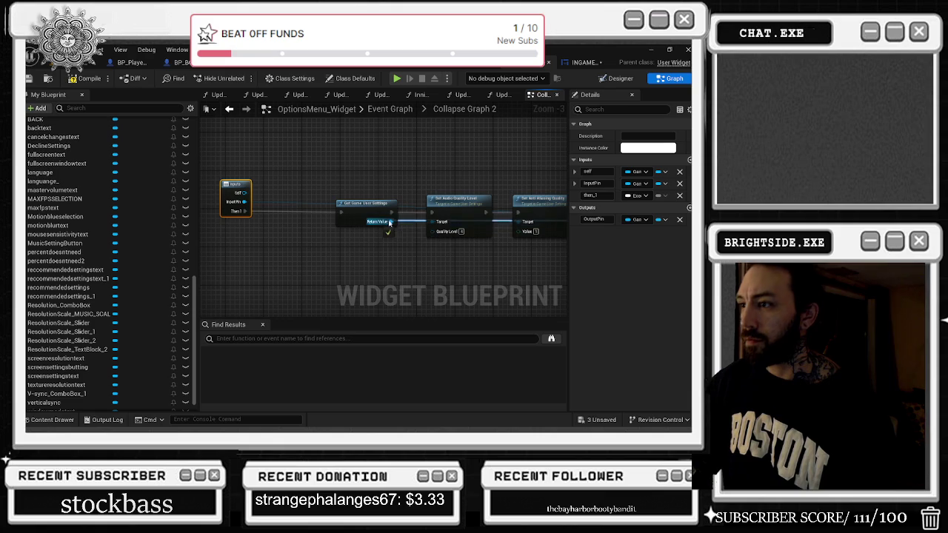
alt+click(244, 201)
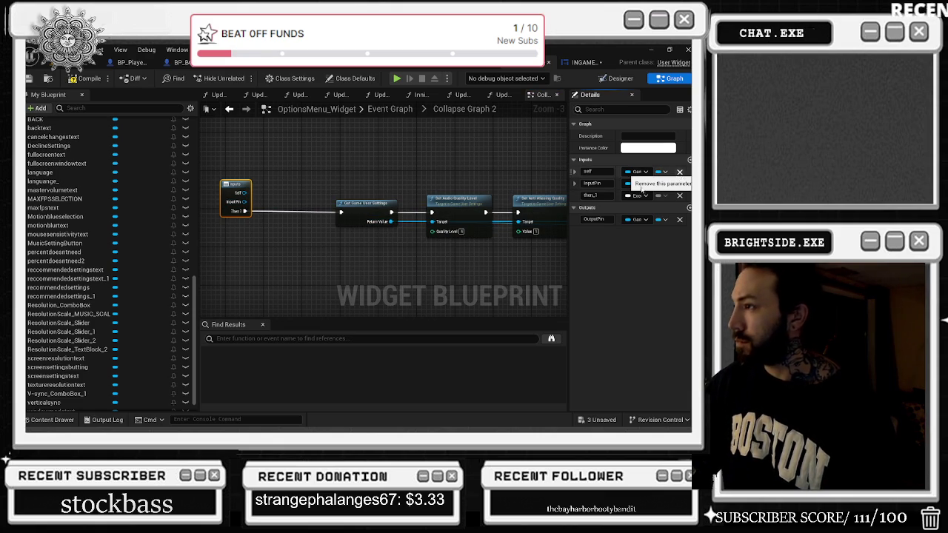
click(680, 172)
click(680, 171)
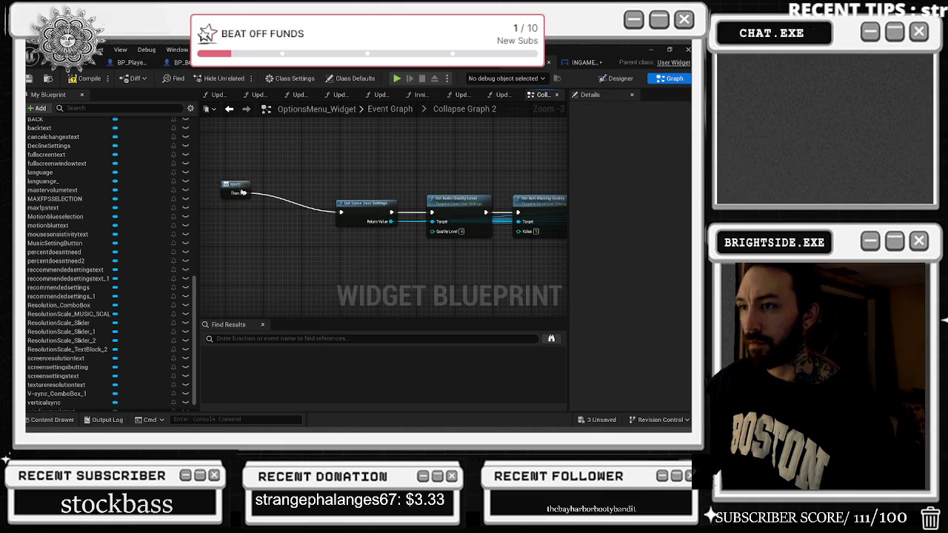
drag(240, 188, 264, 208)
click(352, 185)
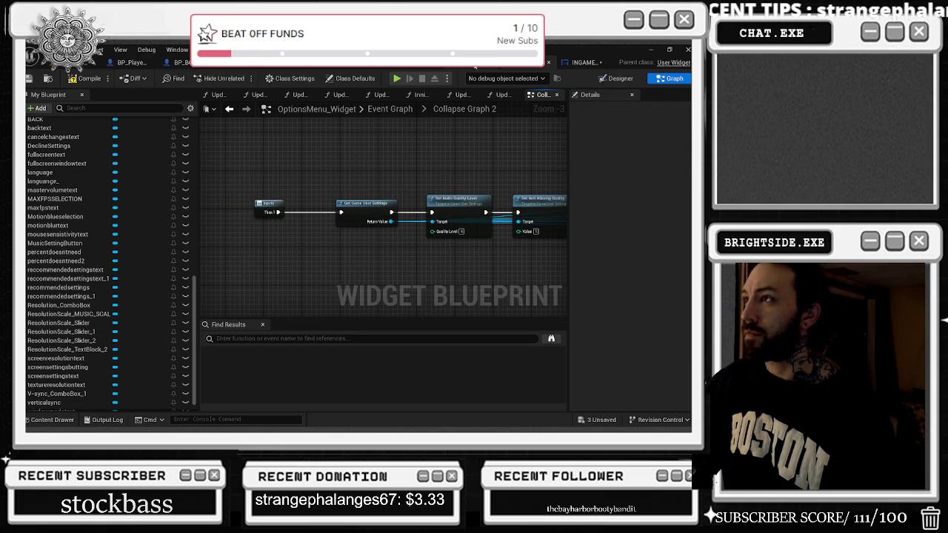
click(475, 65)
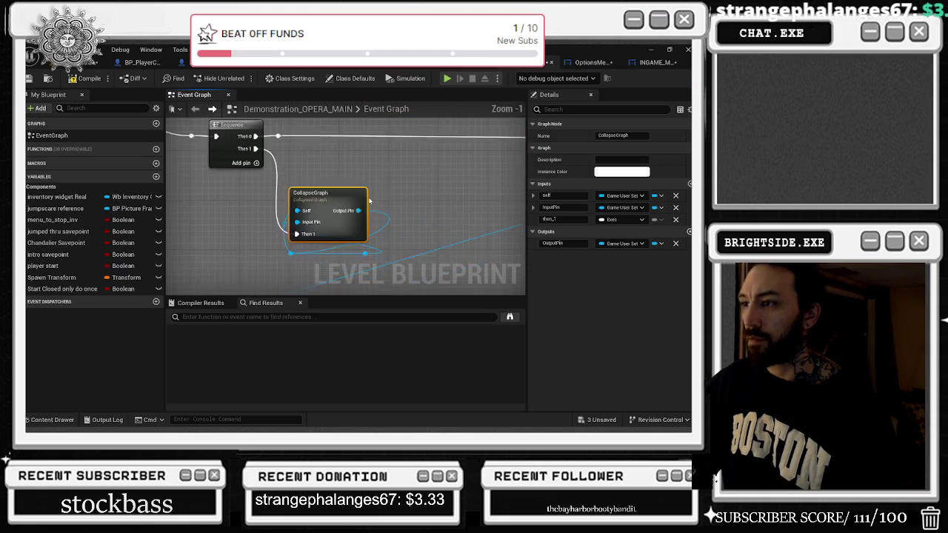
- Remove the self and InputPin inputs from the level blueprint's collapsed graph, leaving only execution
click(384, 156)
click(374, 185)
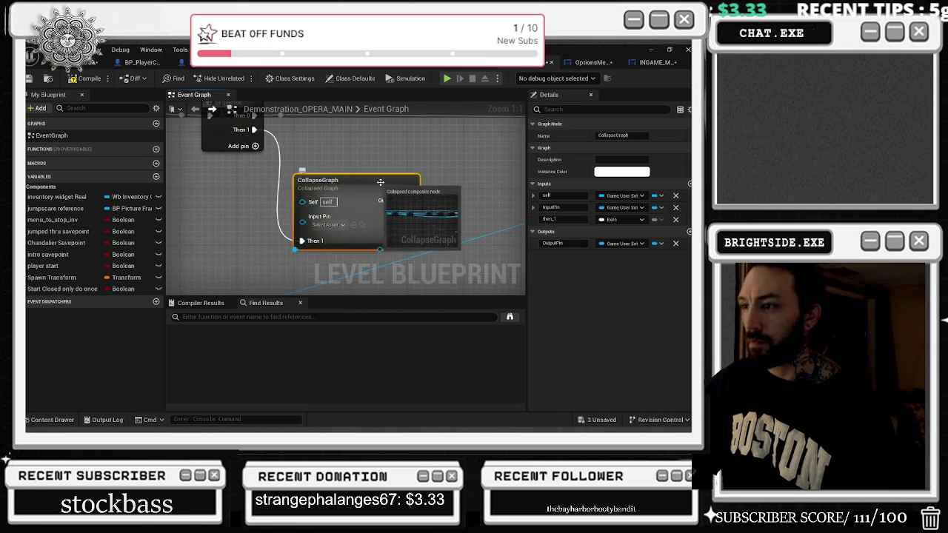
double_click(381, 183)
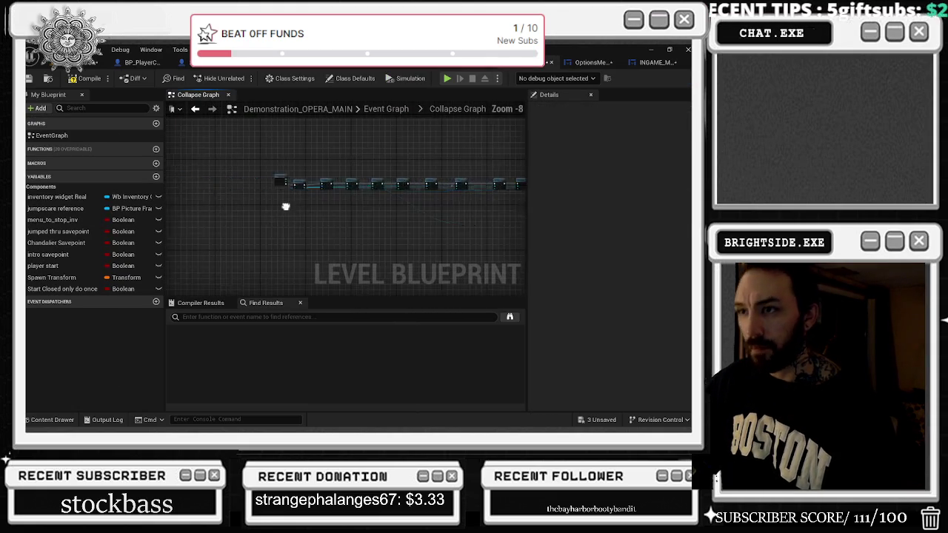
drag(332, 235, 279, 213)
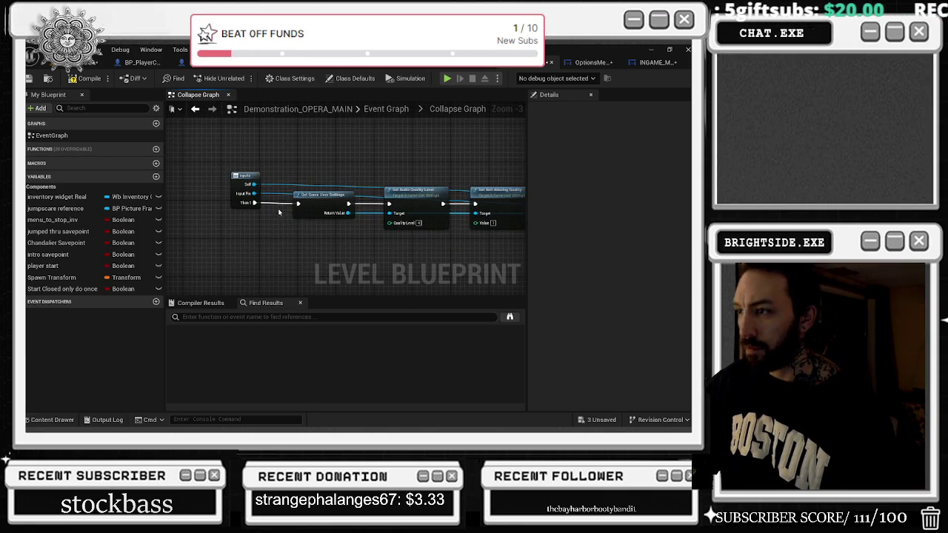
drag(254, 184, 344, 214)
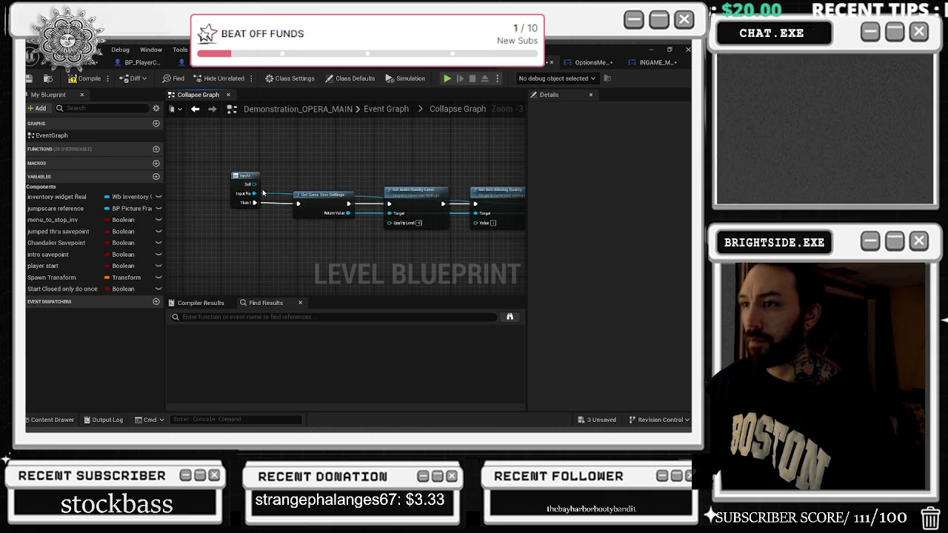
click(256, 195)
mouse_move(256, 194)
mouse_down()
mouse_move(377, 217)
mouse_move(235, 188)
mouse_up()
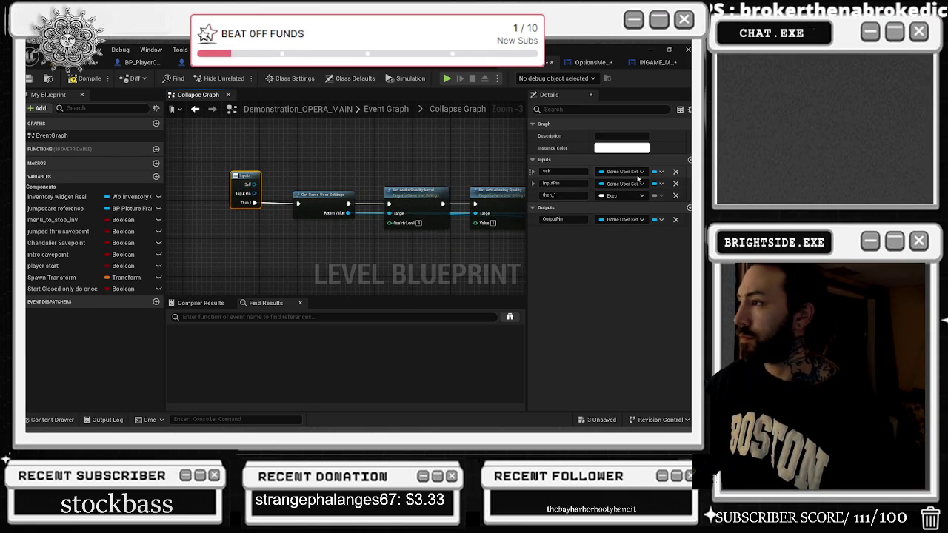
click(675, 172)
click(674, 172)
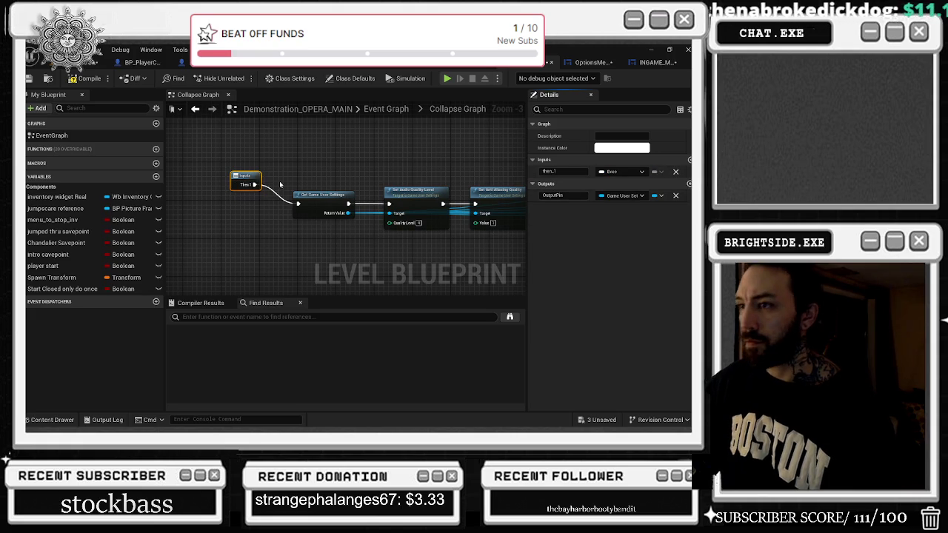
mouse_move(376, 165)
mouse_down()
mouse_move(256, 174)
mouse_move(180, 135)
mouse_move(214, 144)
mouse_move(205, 165)
mouse_move(281, 165)
mouse_move(292, 156)
mouse_move(193, 149)
mouse_move(318, 171)
mouse_move(296, 178)
mouse_move(282, 170)
mouse_move(364, 162)
mouse_up()
scroll(364, 162, up, 1)
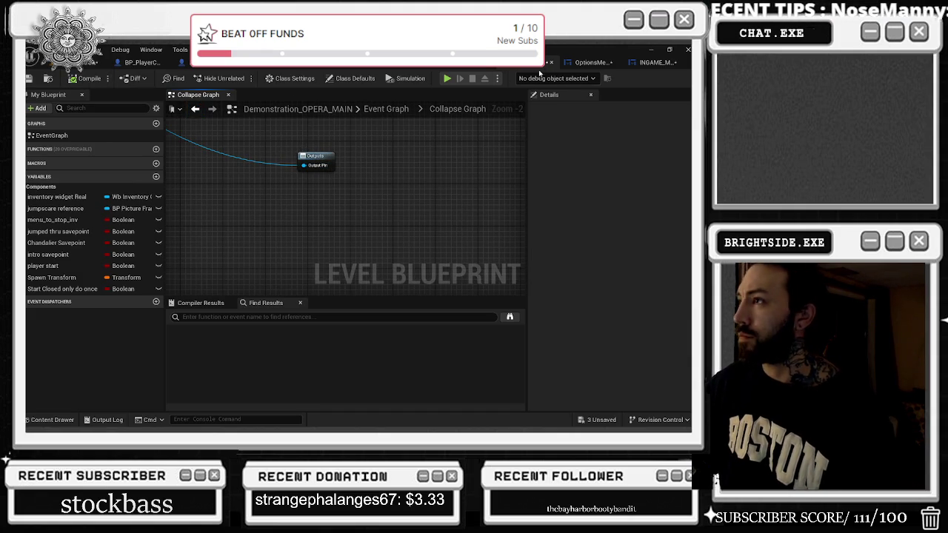
- Review the Then 1 quality-setting chain in OptionsMenu_Widget's Collapse Graph 2
click(592, 62)
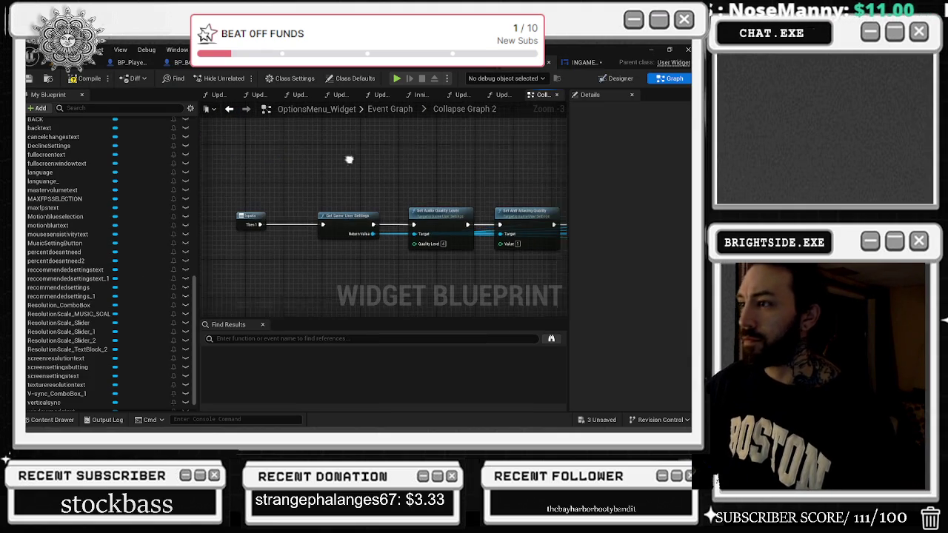
click(268, 222)
click(366, 178)
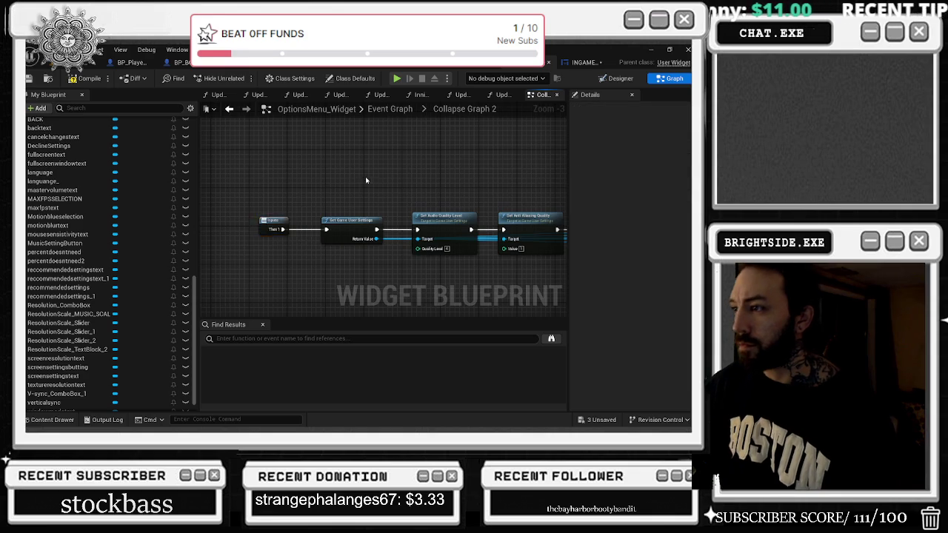
drag(366, 177, 267, 166)
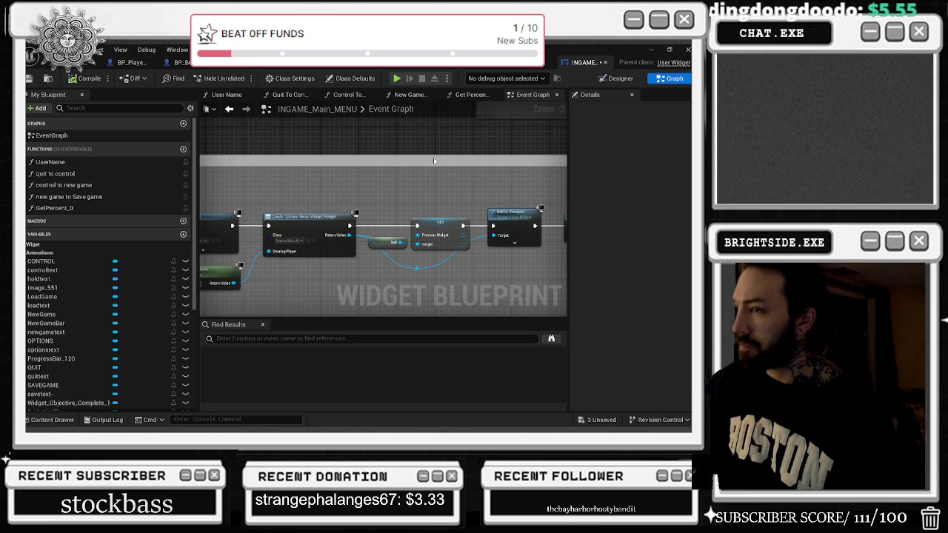
- Move the 'on clicked options' comment right and widen the 'on clicked controls' comment
scroll(417, 173, down, 6)
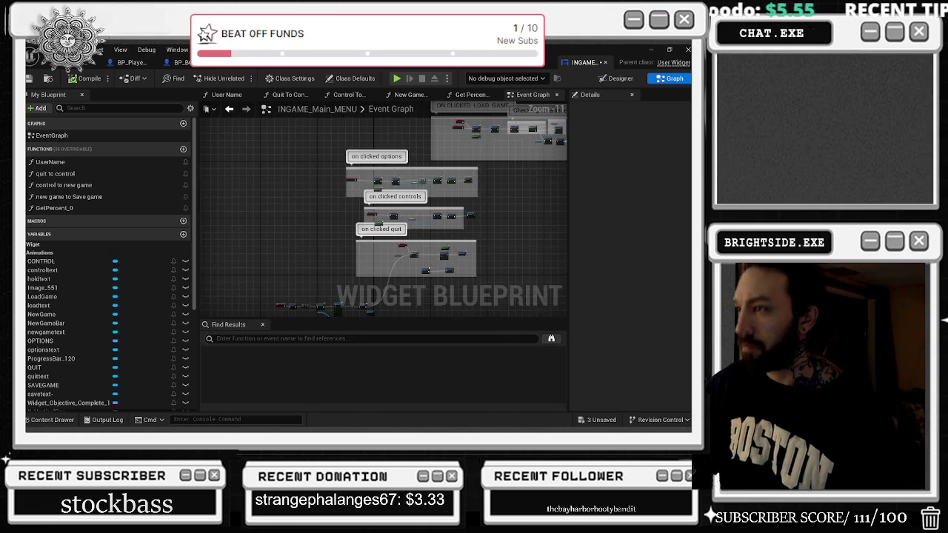
mouse_move(310, 179)
mouse_down()
mouse_move(352, 181)
mouse_move(340, 180)
mouse_up()
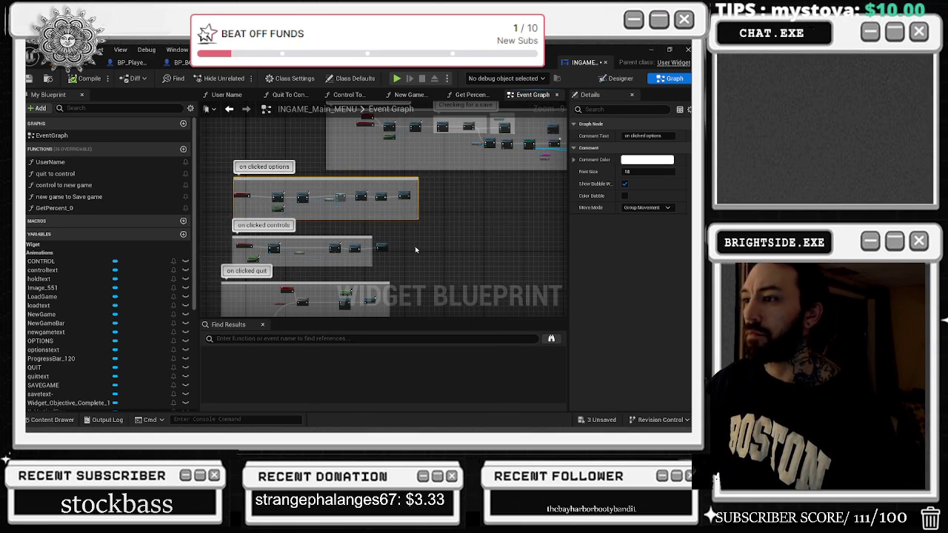
drag(373, 238, 401, 236)
scroll(261, 263, up, 6)
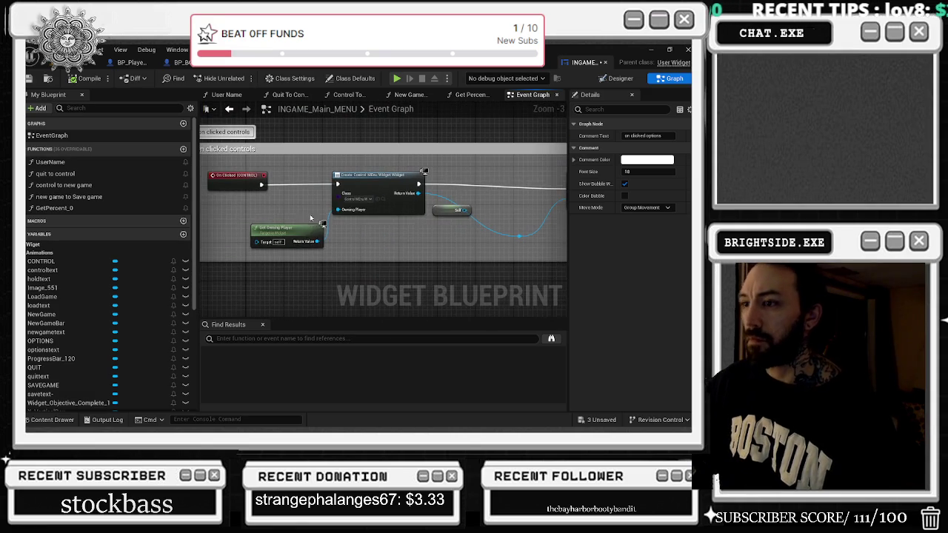
- Shift Get Owning Player, Create Control Menu Widget, Add to Viewport and Set Global Time Dilation left
click(281, 214)
drag(281, 214, 261, 215)
drag(378, 180, 349, 180)
mouse_move(448, 211)
mouse_down()
mouse_move(362, 245)
mouse_move(280, 216)
mouse_up()
click(375, 259)
drag(443, 200, 328, 195)
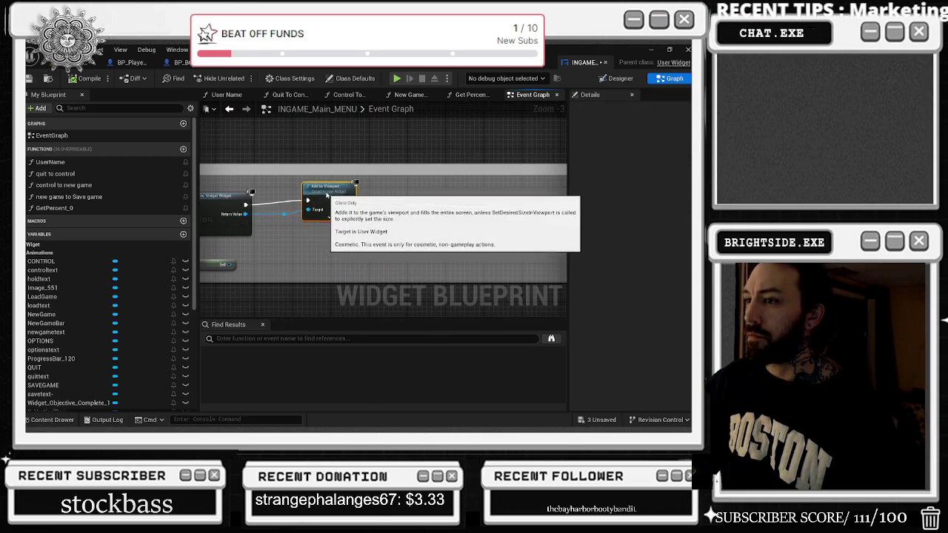
drag(522, 197, 314, 196)
- Pan and zoom the Event Graph to the options, load-game and update language groups
scroll(313, 197, down, 5)
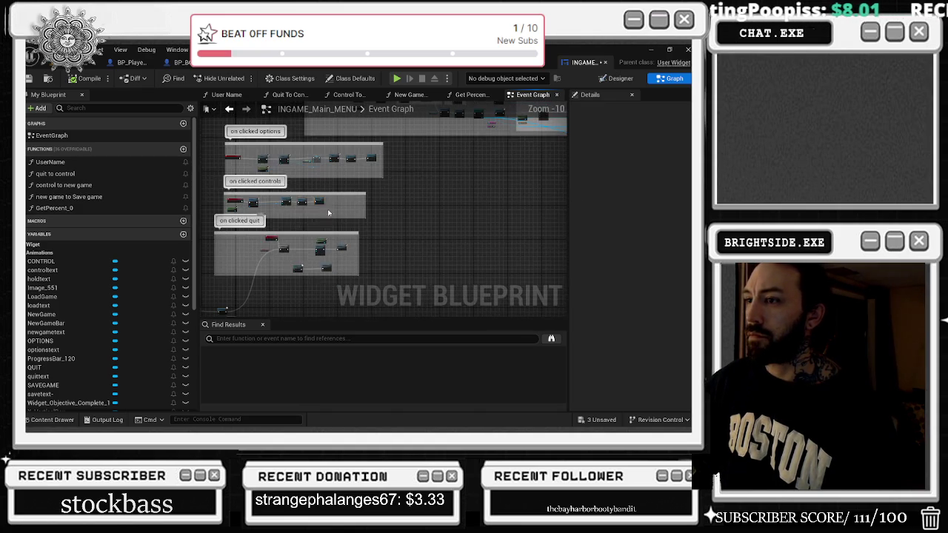
scroll(304, 234, up, 2)
drag(318, 266, 366, 213)
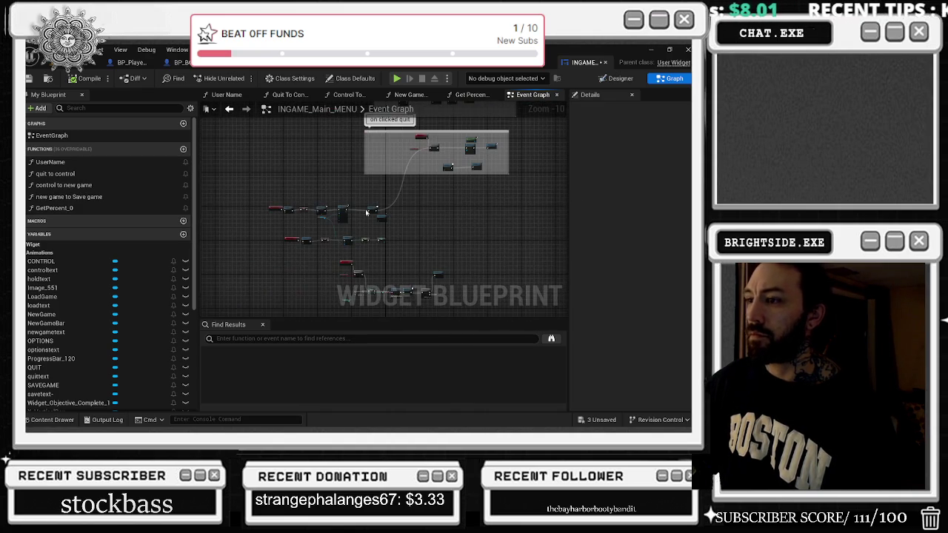
scroll(388, 214, up, 6)
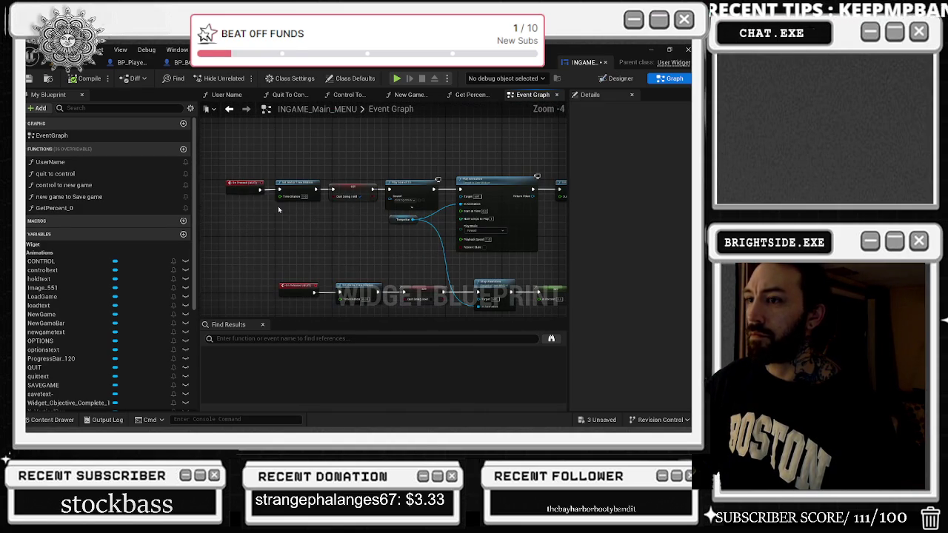
scroll(355, 201, down, 5)
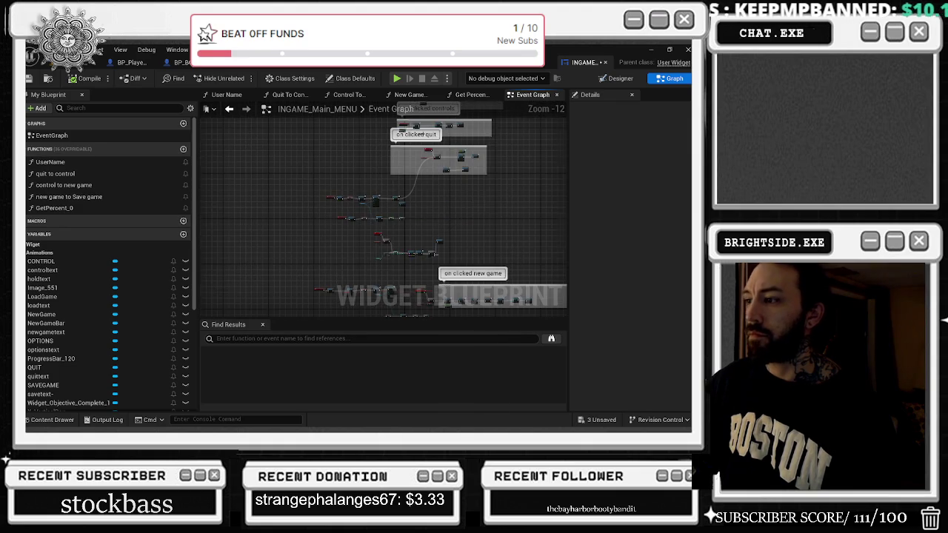
scroll(414, 258, up, 3)
scroll(414, 258, up, 4)
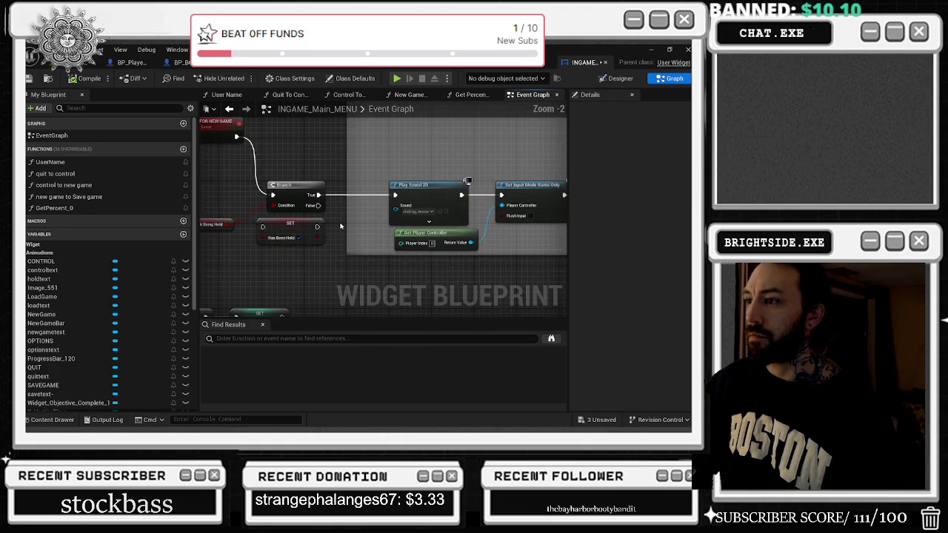
scroll(341, 226, down, 9)
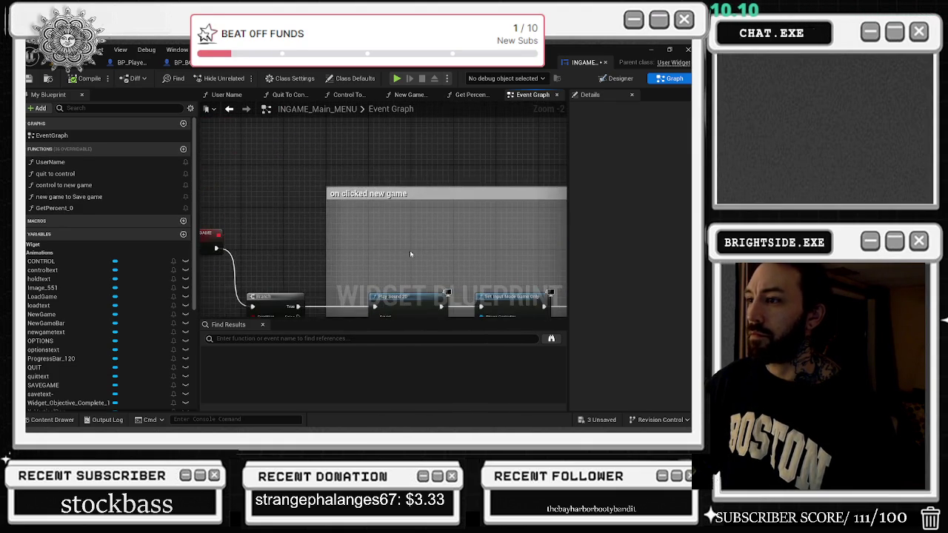
mouse_move(412, 248)
mouse_down()
mouse_move(395, 237)
mouse_move(338, 261)
mouse_up()
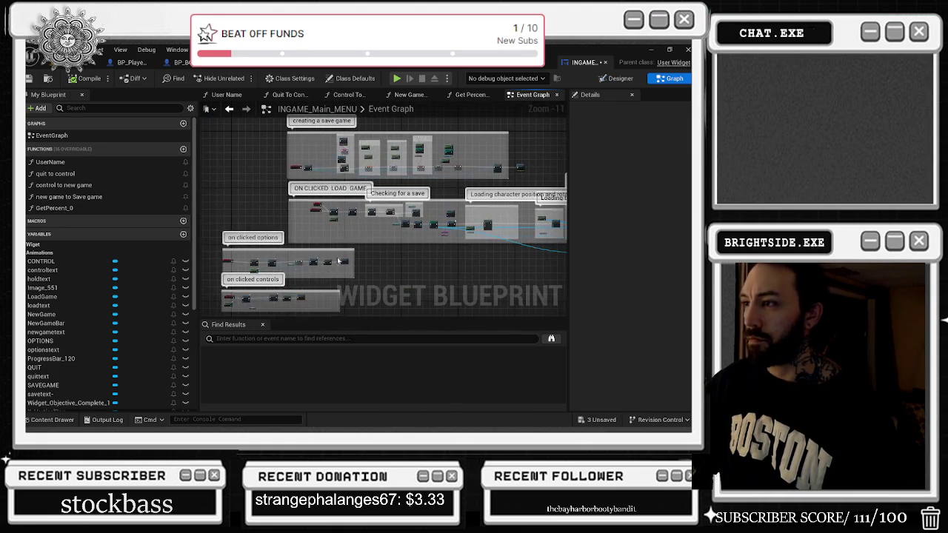
scroll(355, 194, up, 3)
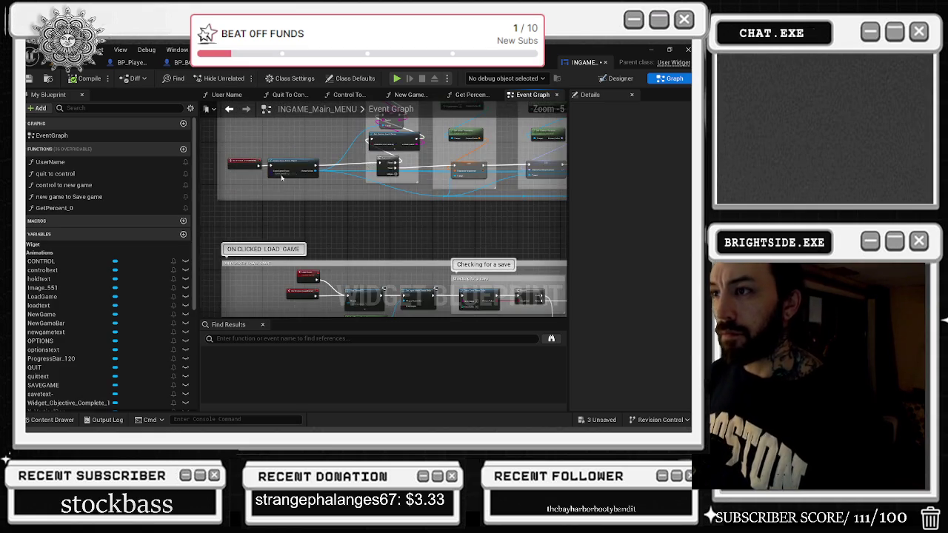
scroll(348, 200, up, 2)
scroll(346, 203, down, 4)
mouse_move(347, 203)
mouse_down()
mouse_move(318, 159)
mouse_move(292, 200)
mouse_move(283, 188)
mouse_up()
scroll(319, 159, down, 2)
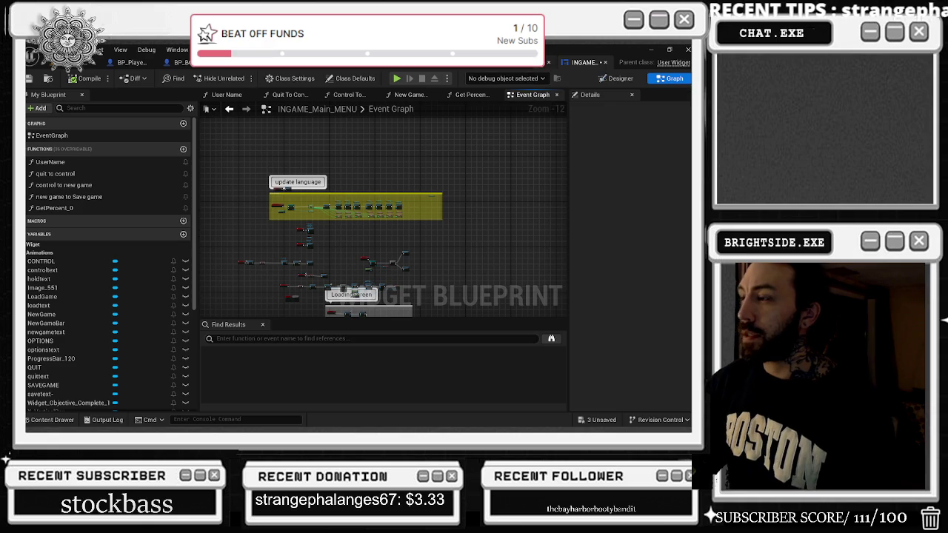
- Close the INGAME_Main_MENU blueprint tabs
click(605, 65)
click(606, 64)
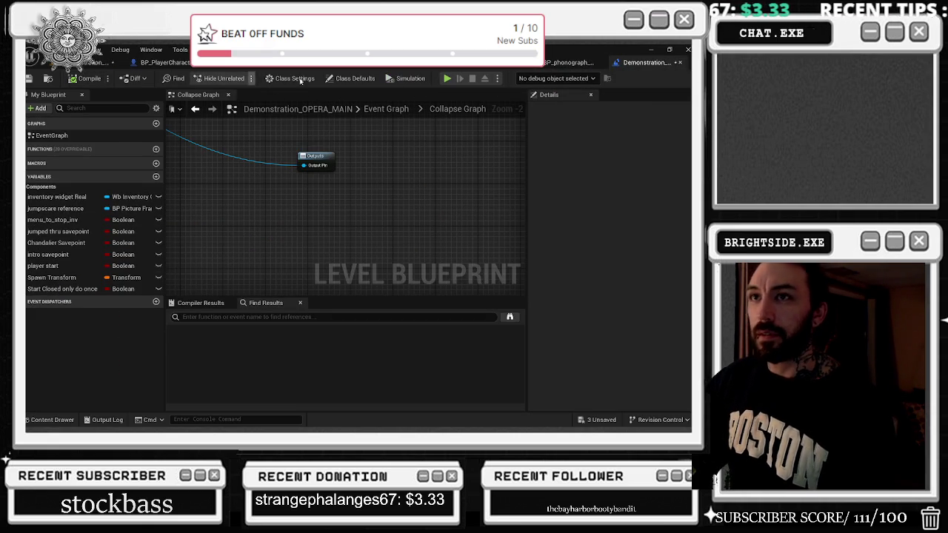
click(466, 67)
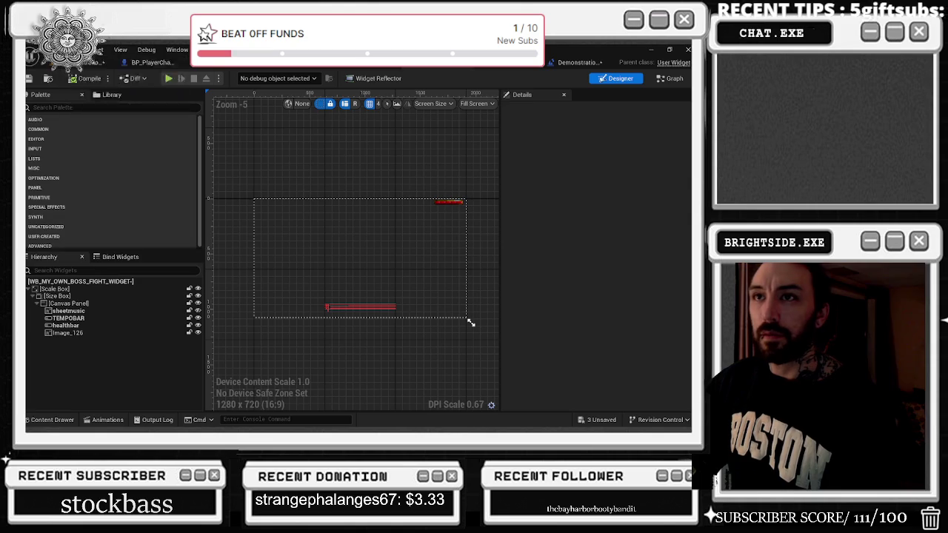
- Reopen OptionsMenu_Widget in the Designer from File > Recent WidgetBlueprint Assets
click(103, 50)
mouse_move(179, 94)
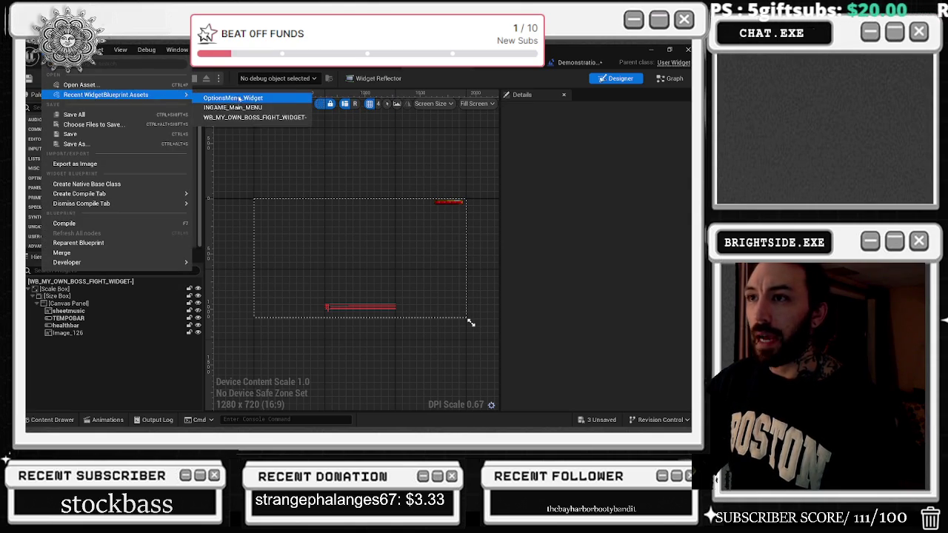
click(235, 97)
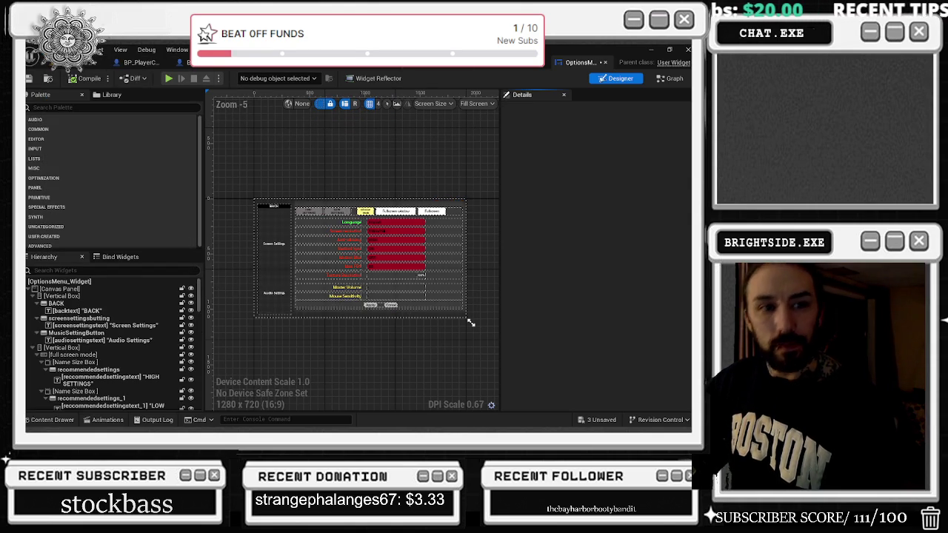
key(alt+Tab)
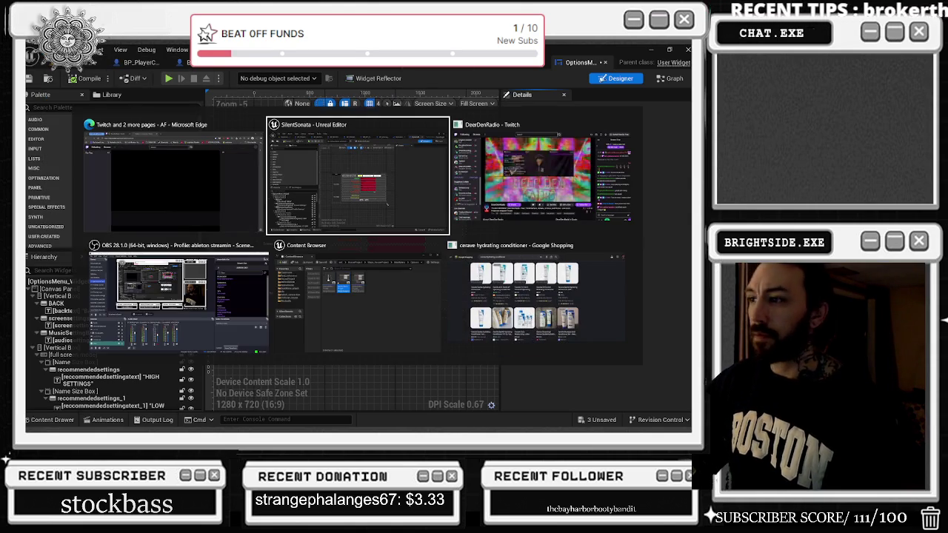
click(273, 136)
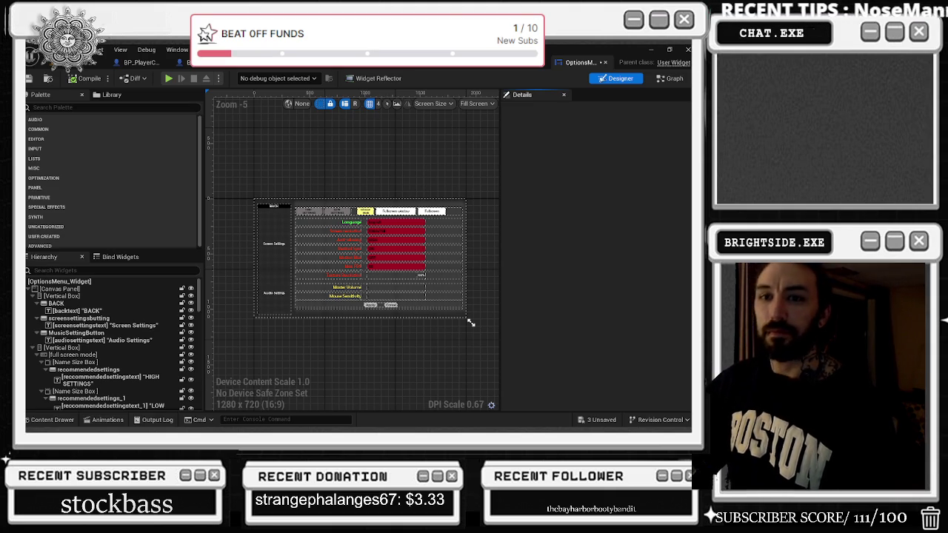
scroll(400, 244, up, 3)
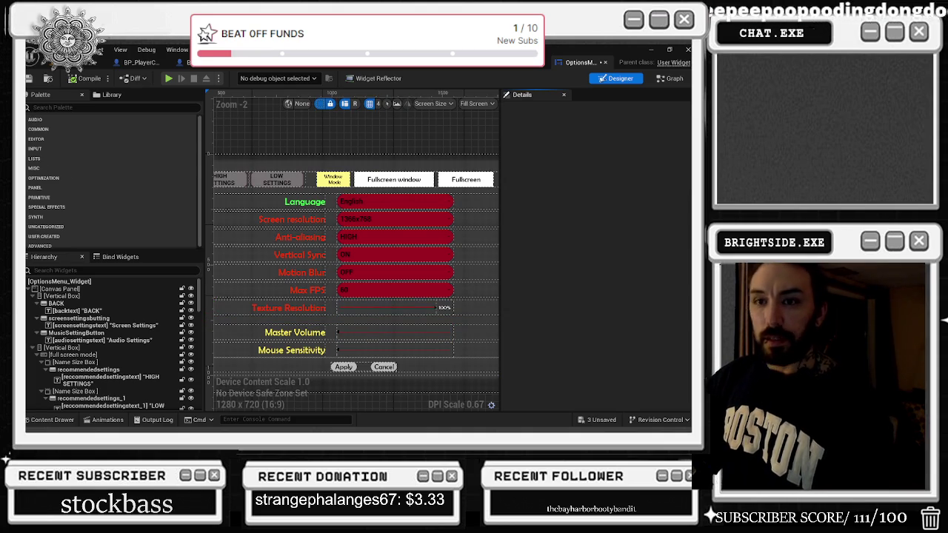
scroll(445, 326, down, 3)
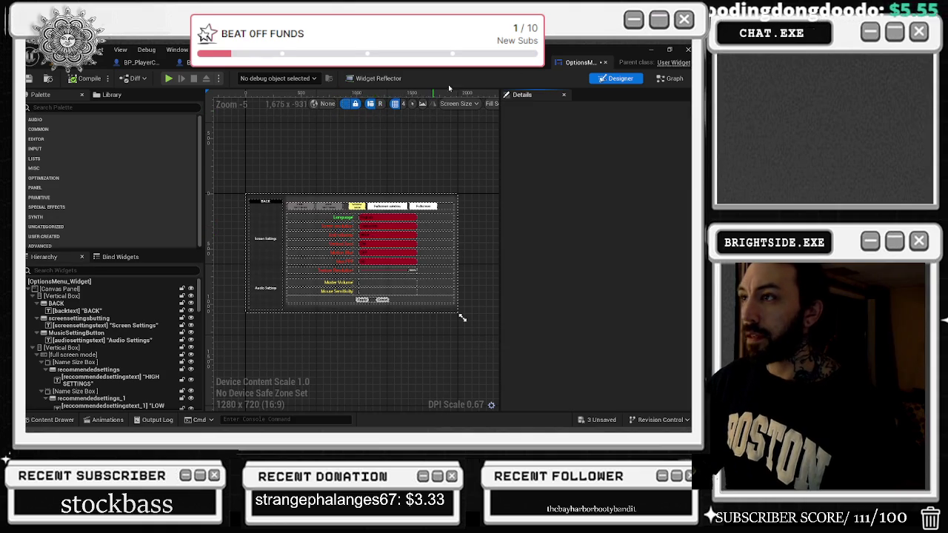
click(506, 68)
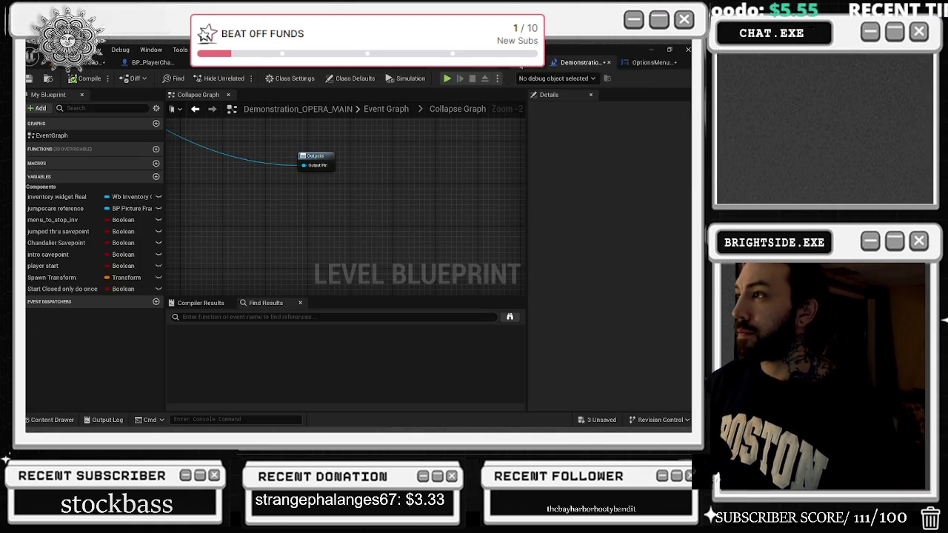
- Compile the BP_PlayerCharacter blueprint
click(361, 227)
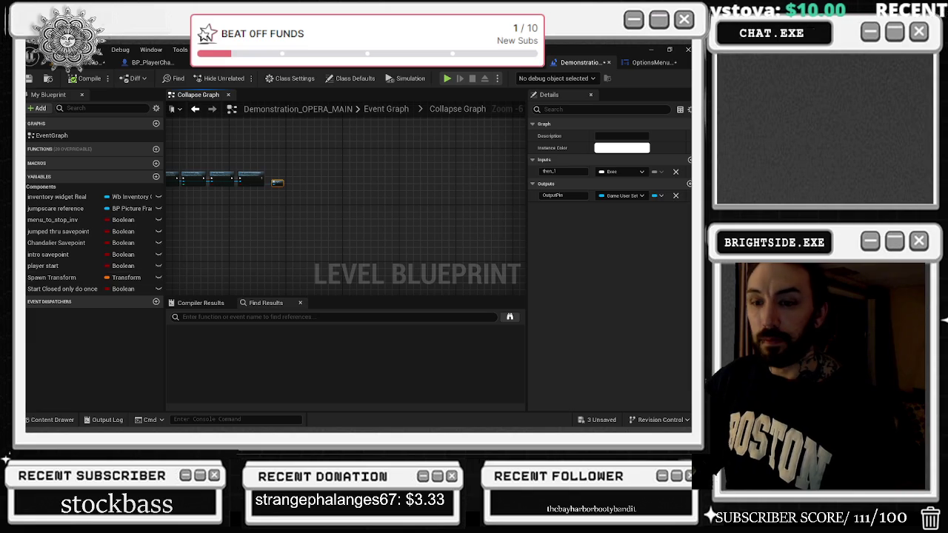
click(152, 63)
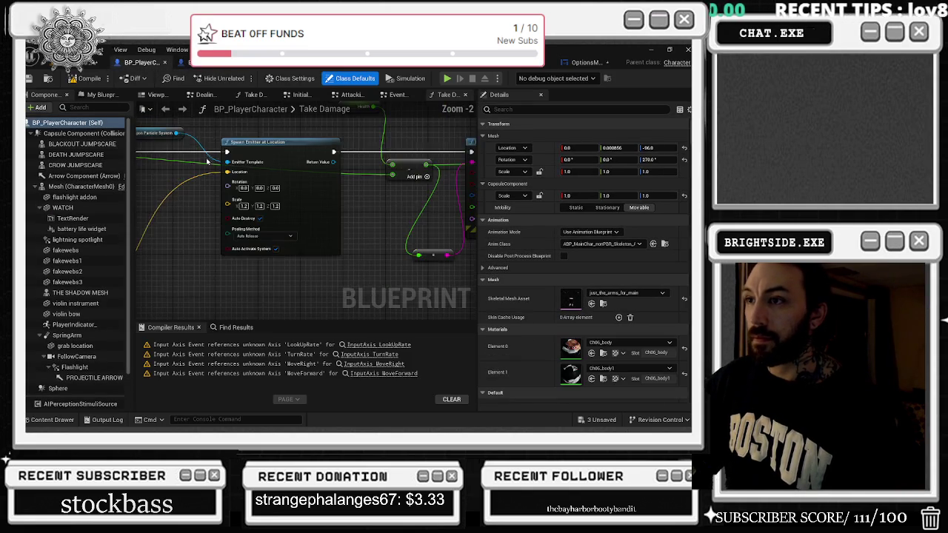
click(254, 156)
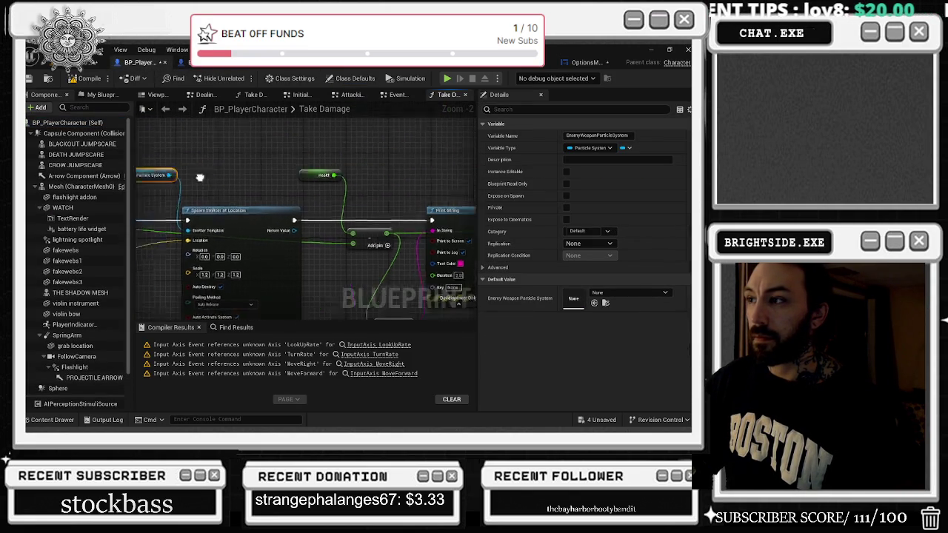
drag(199, 178, 216, 192)
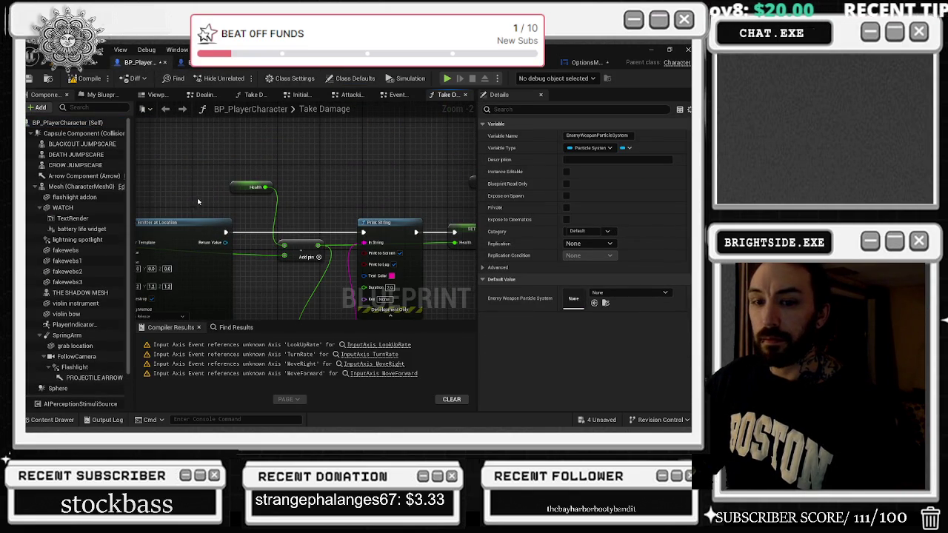
click(92, 63)
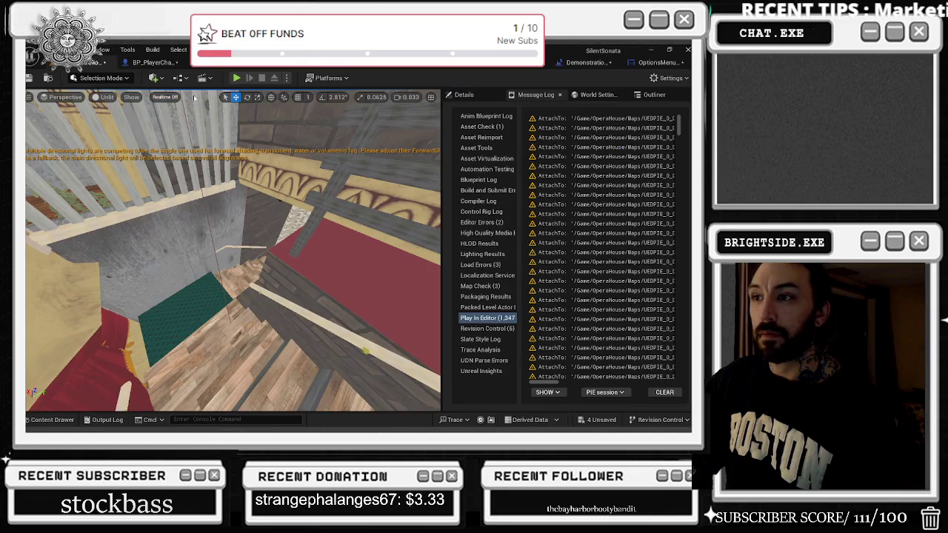
click(167, 63)
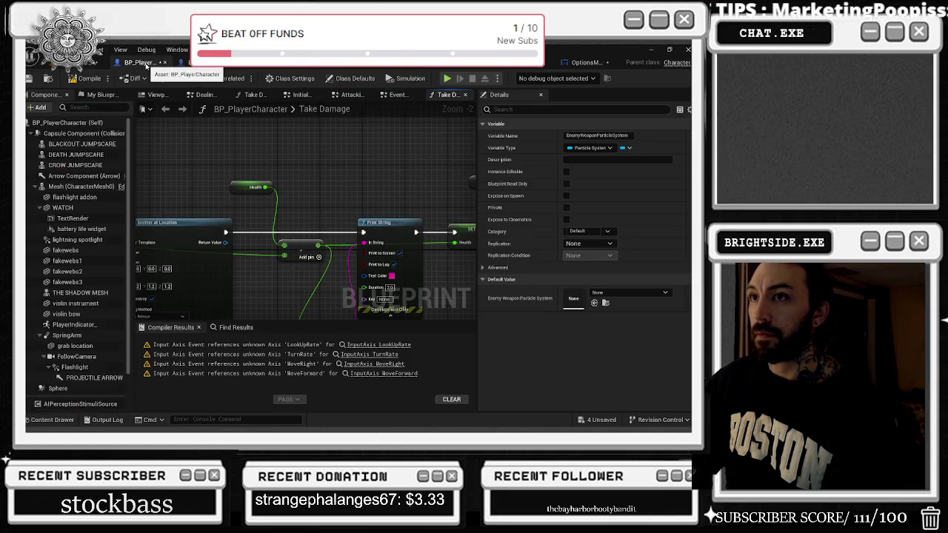
click(75, 79)
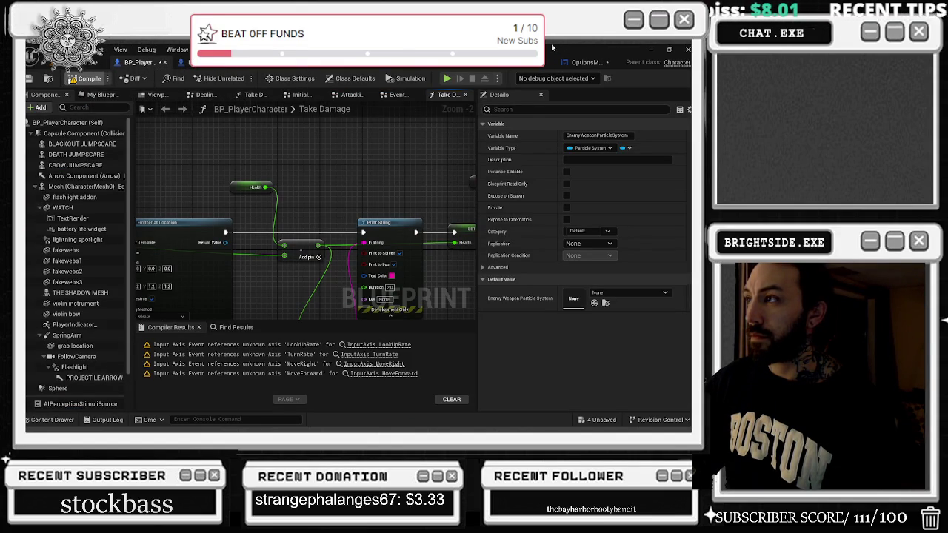
- Save all four unsaved assets, including the Demonstration_OPERA_MAIN level, with Ctrl+Shift+S
click(563, 64)
click(560, 64)
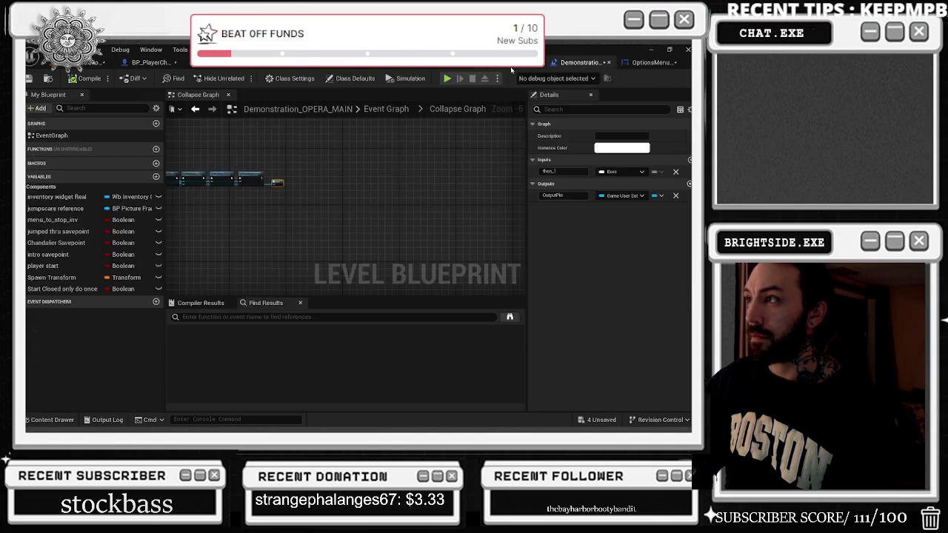
click(634, 62)
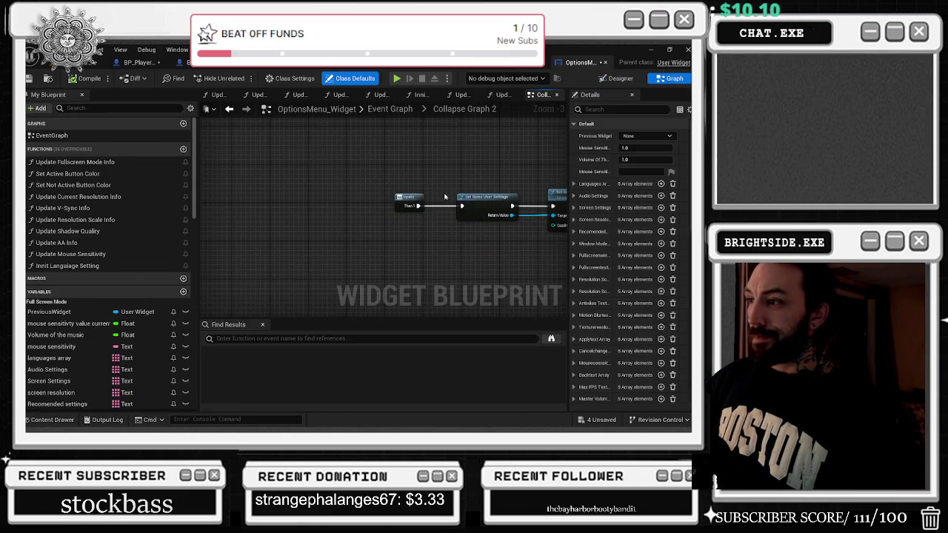
click(231, 109)
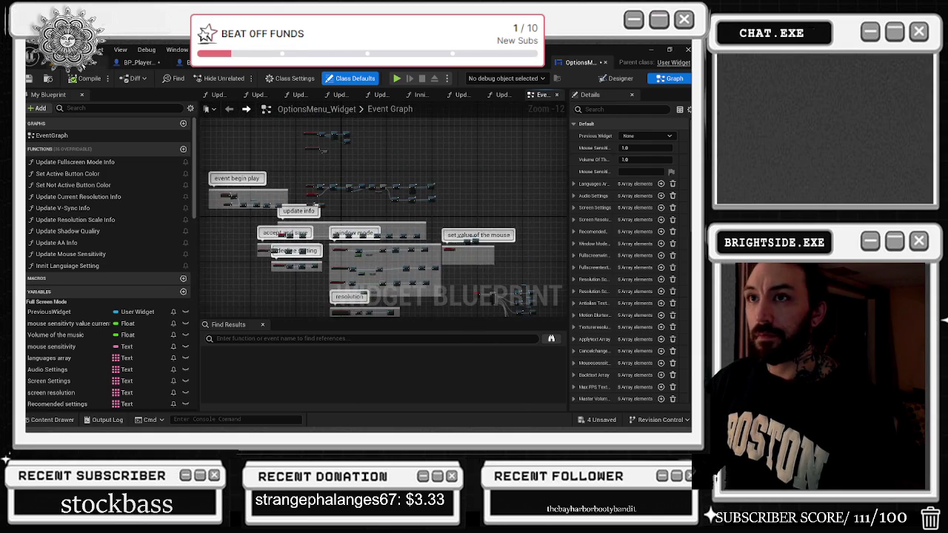
click(180, 63)
key(ctrl+shift+s)
click(423, 340)
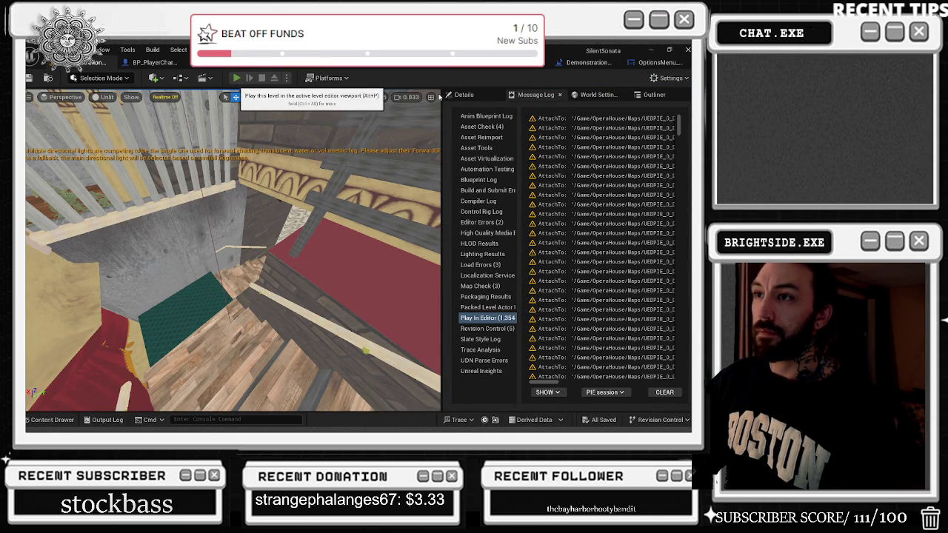
- Start Play-In-Editor, visit the Options screen, go back and resume play
click(236, 77)
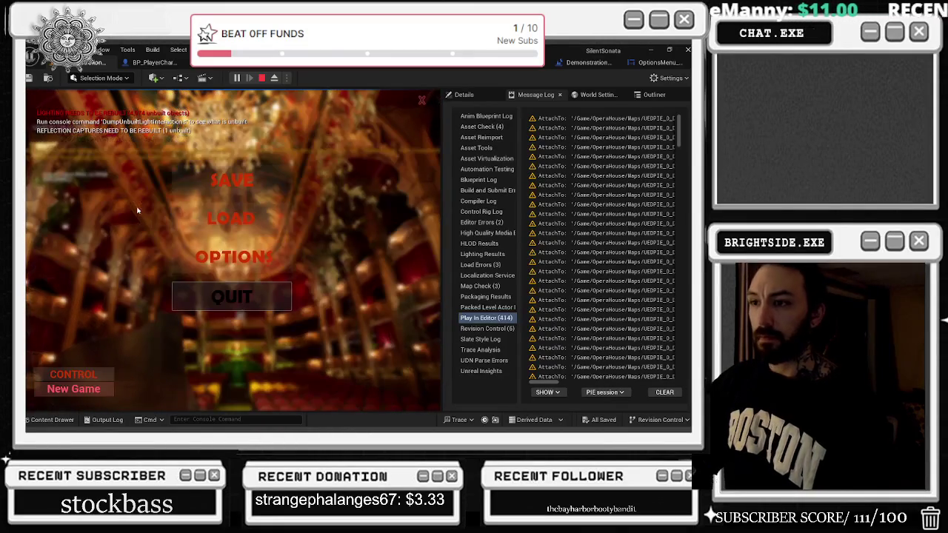
click(232, 256)
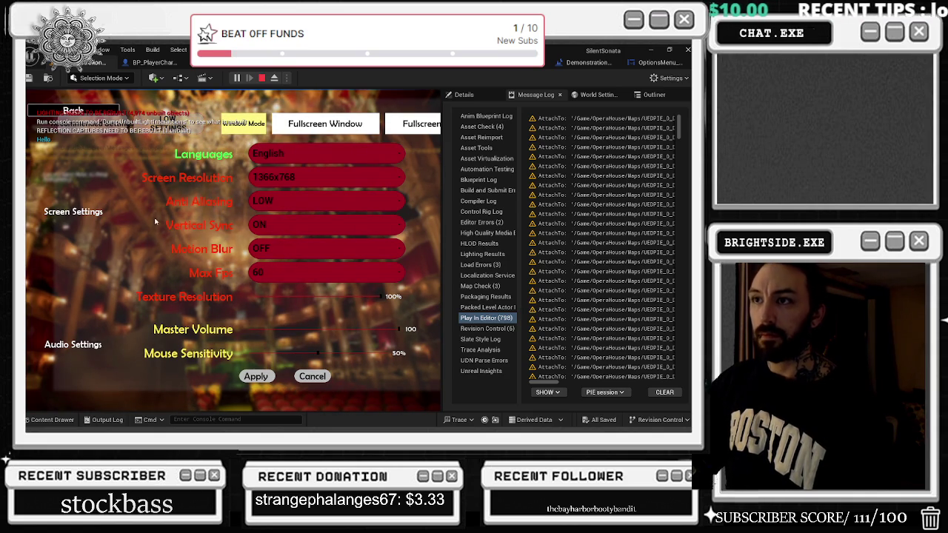
click(73, 111)
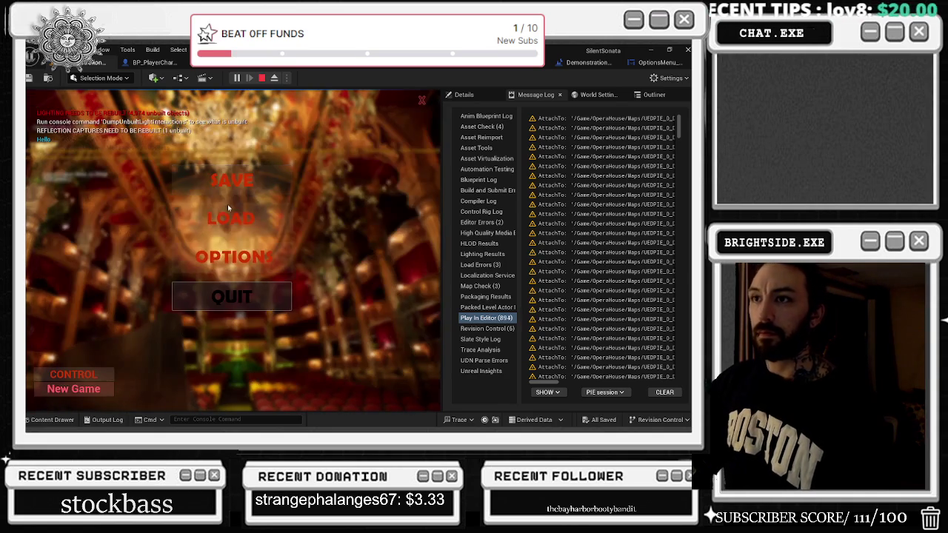
key(Escape)
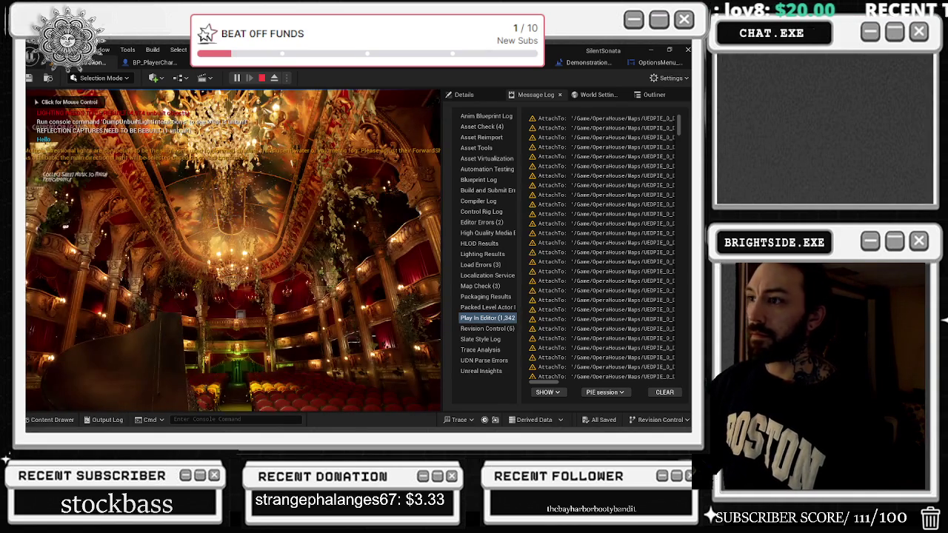
- Show the FPS readout by running a stat command in the in-game console
key(shift+F1)
key(grave)
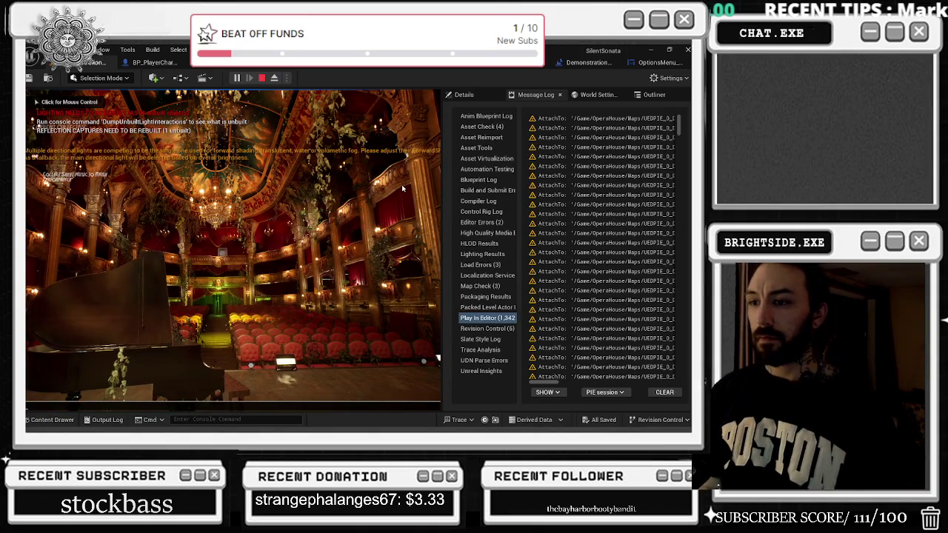
click(403, 189)
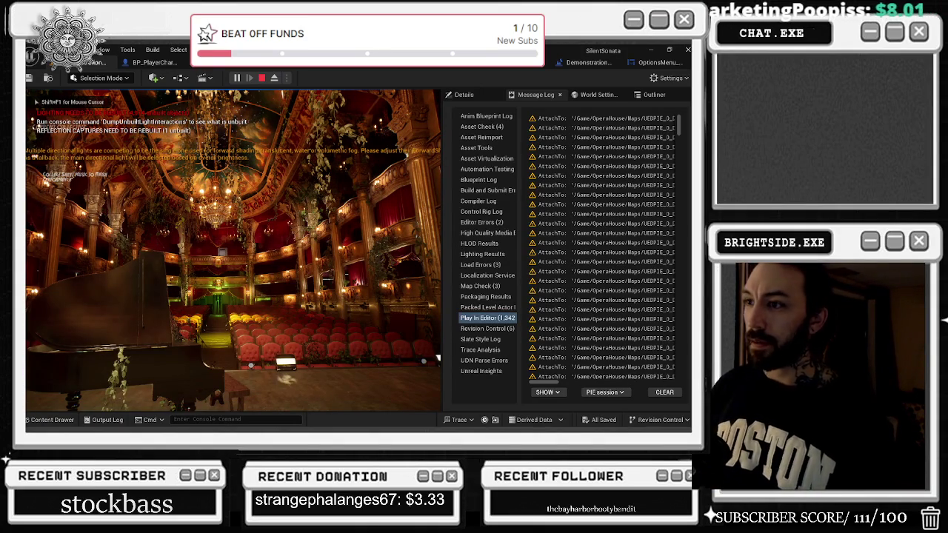
key(shift+F1)
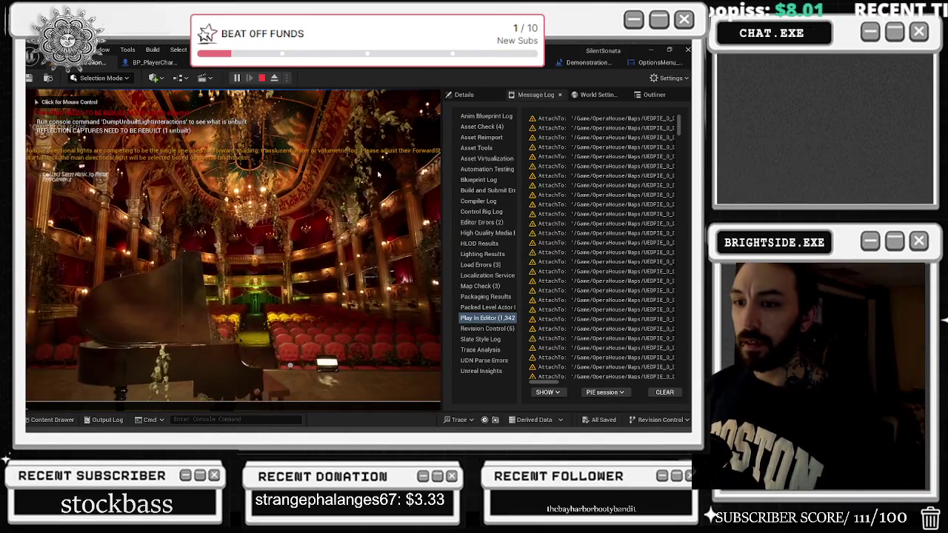
key(grave)
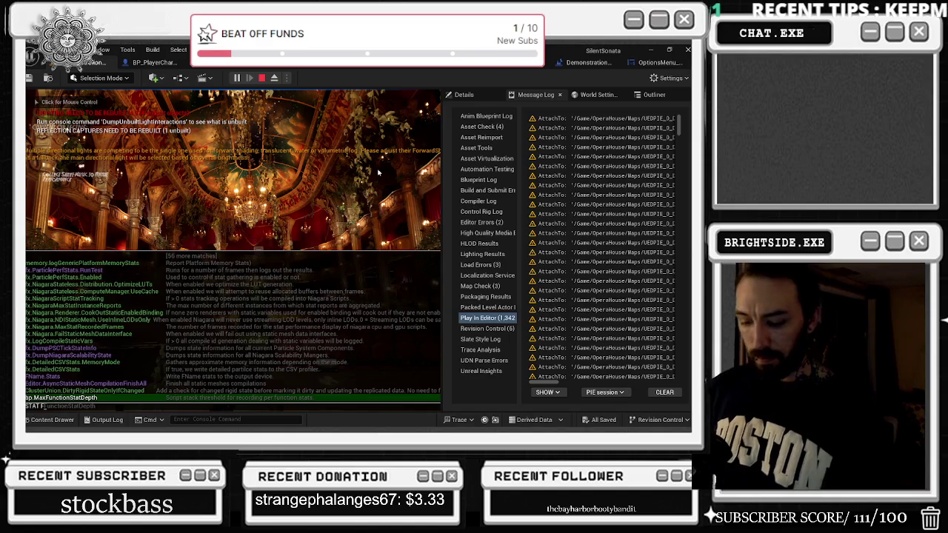
key(grave)
click(377, 168)
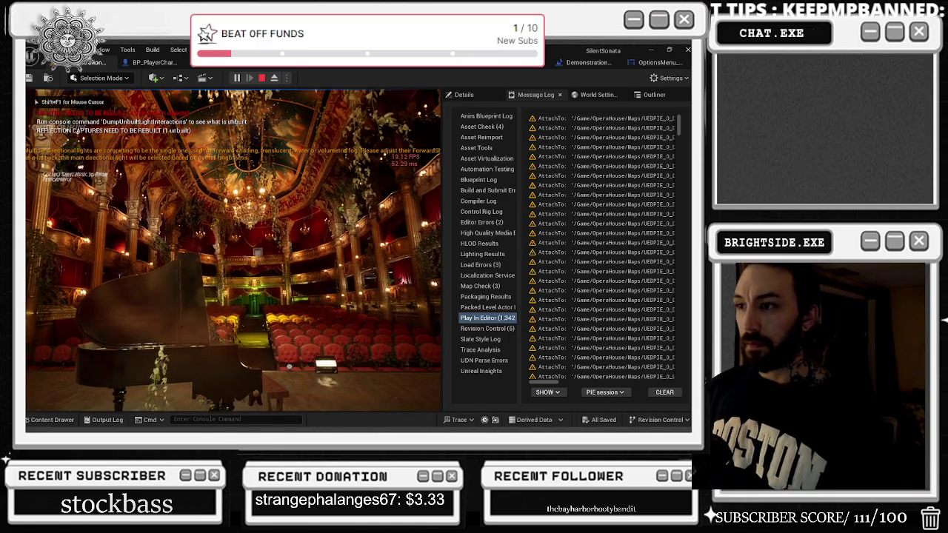
- Sit at and stand up from the piano, then check Options from the pause menu and resume
key(e)
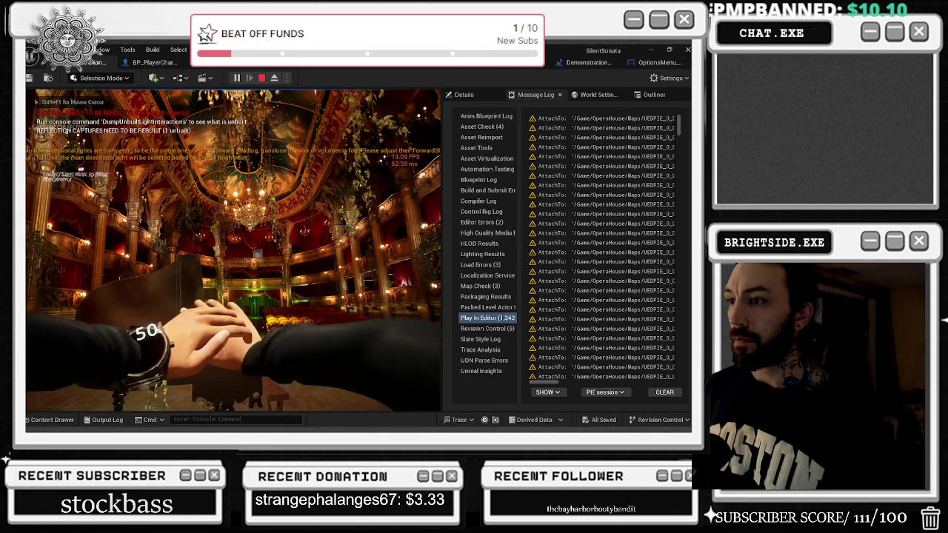
key(e)
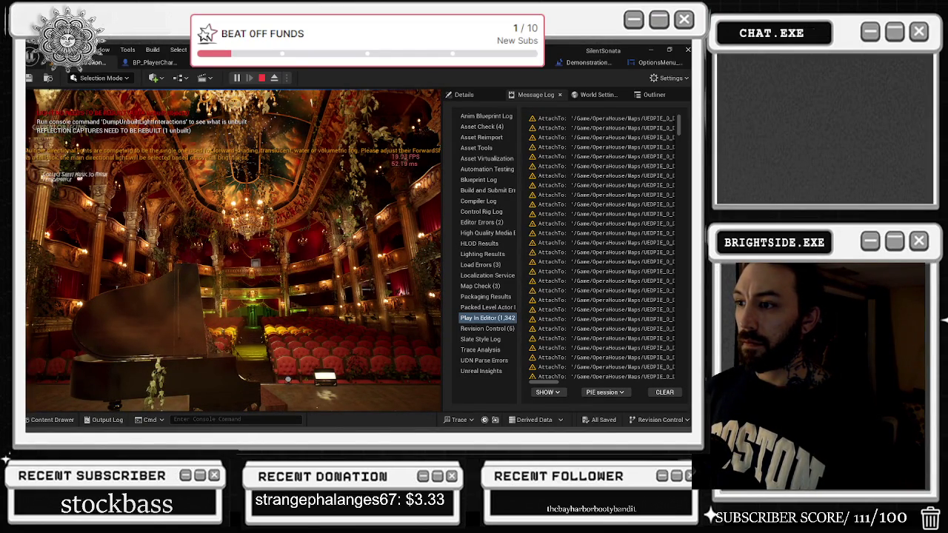
key(Escape)
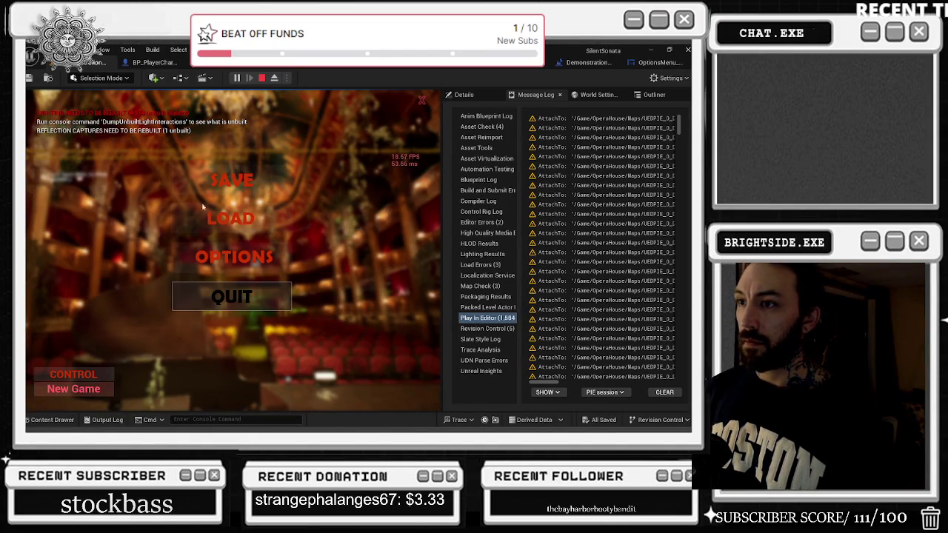
click(229, 261)
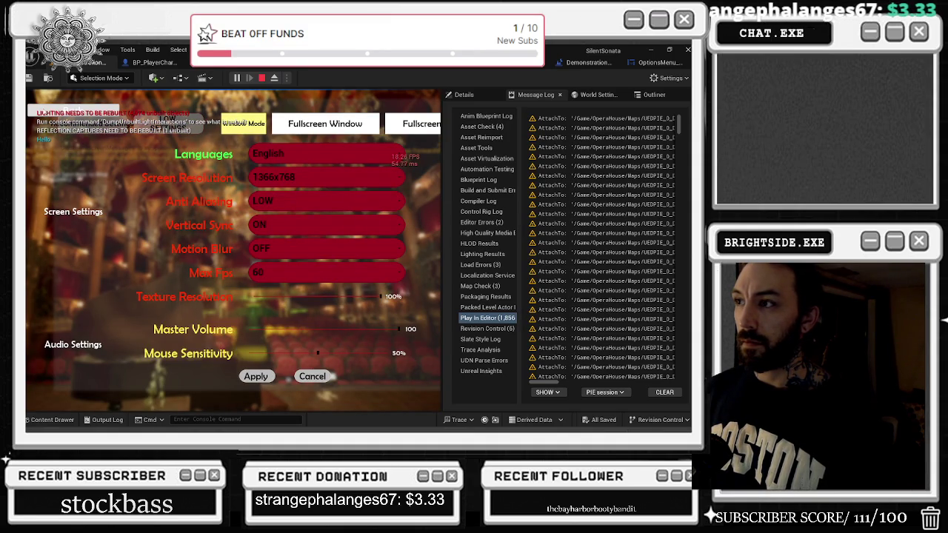
click(42, 111)
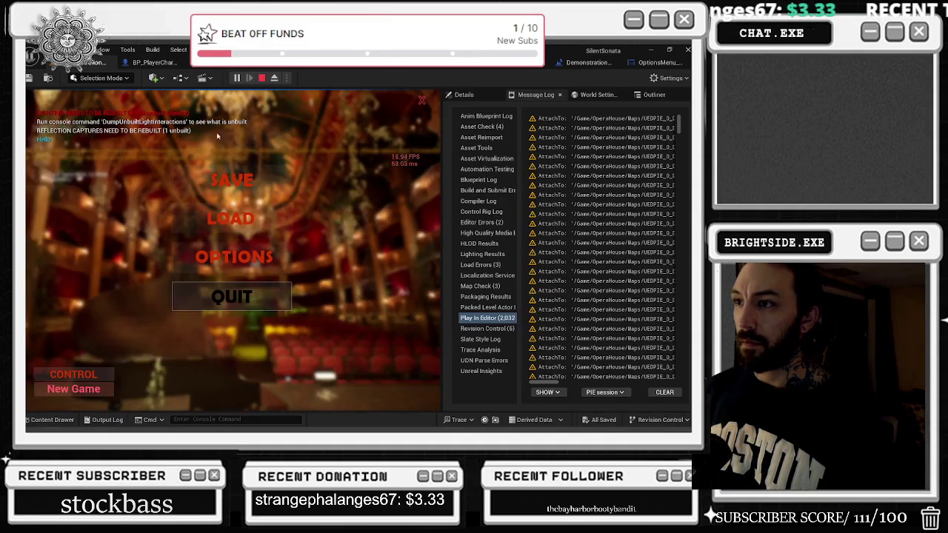
key(Escape)
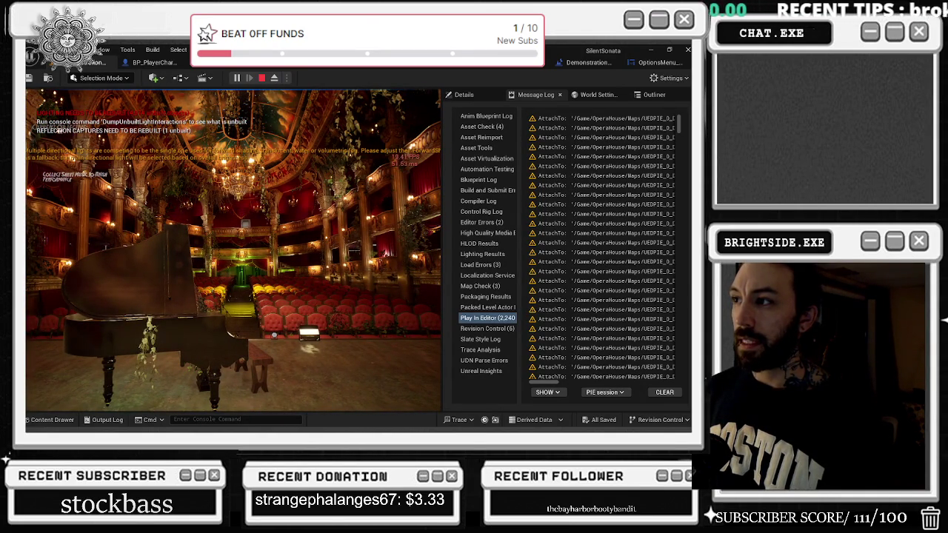
- Revisit the Options screen, resume play, then stop the Play-In-Editor session
key(Escape)
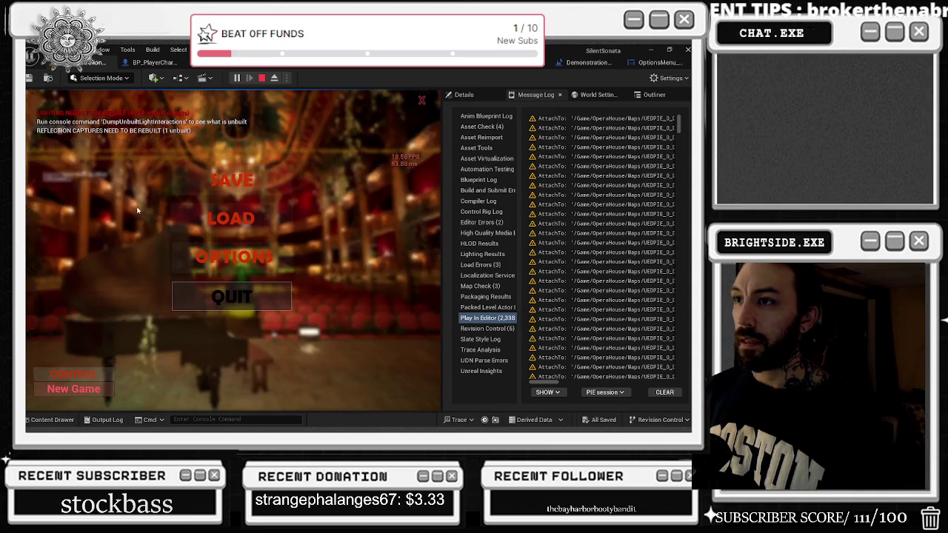
click(225, 261)
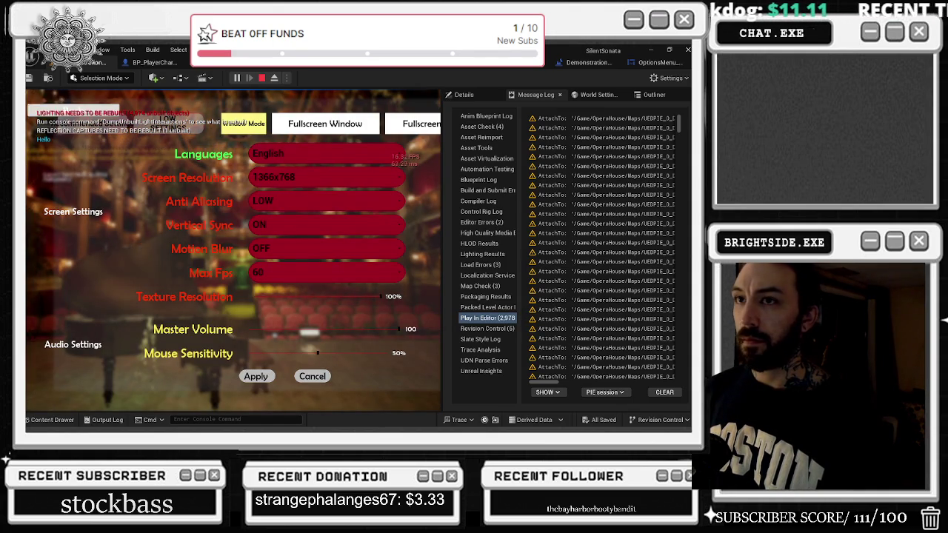
key(Escape)
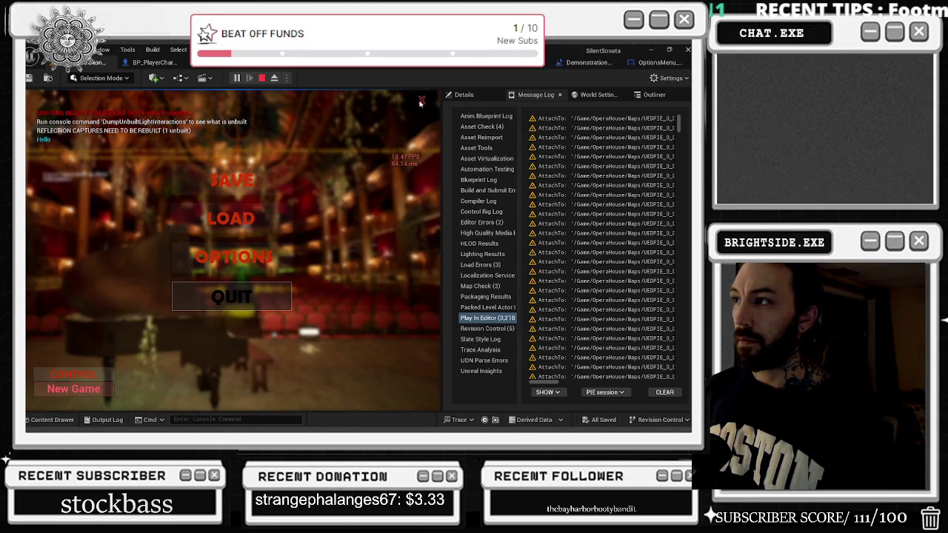
key(Escape)
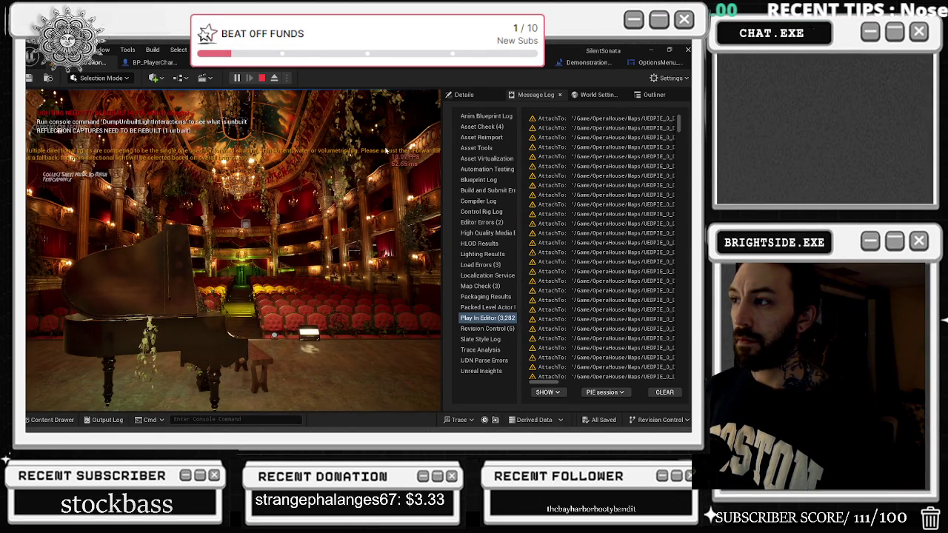
click(385, 151)
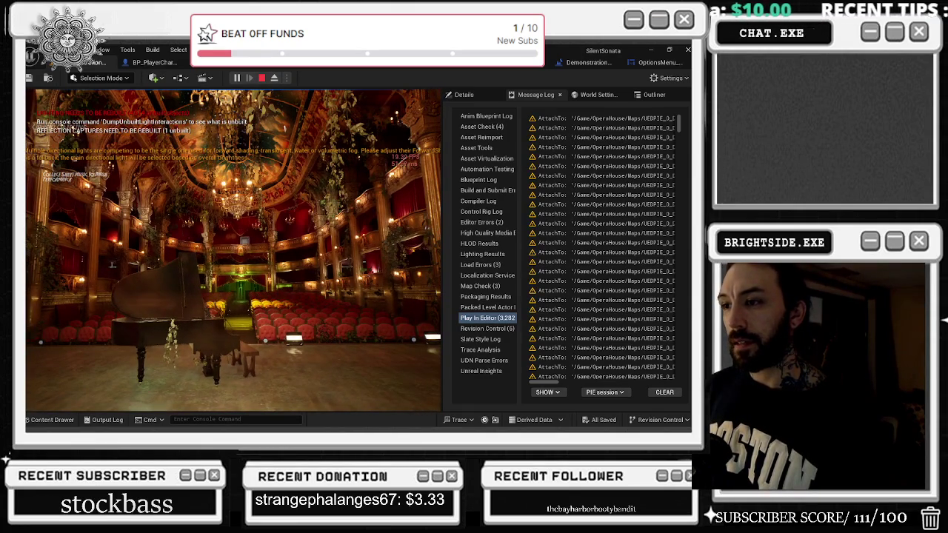
key(Escape)
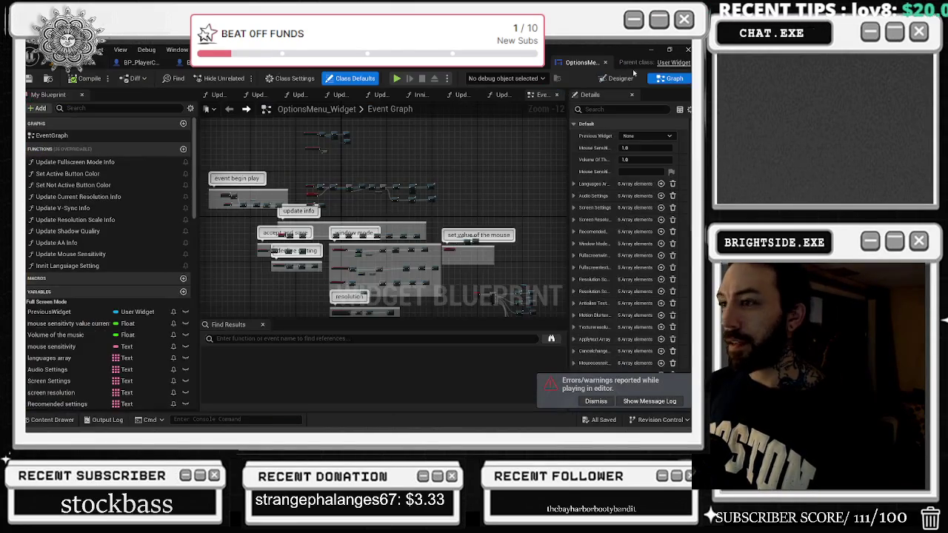
- Rearrange the nodes and connect Run Hardware Benchmark to Apply Hardware Benchmark Results
scroll(308, 170, up, 9)
click(342, 200)
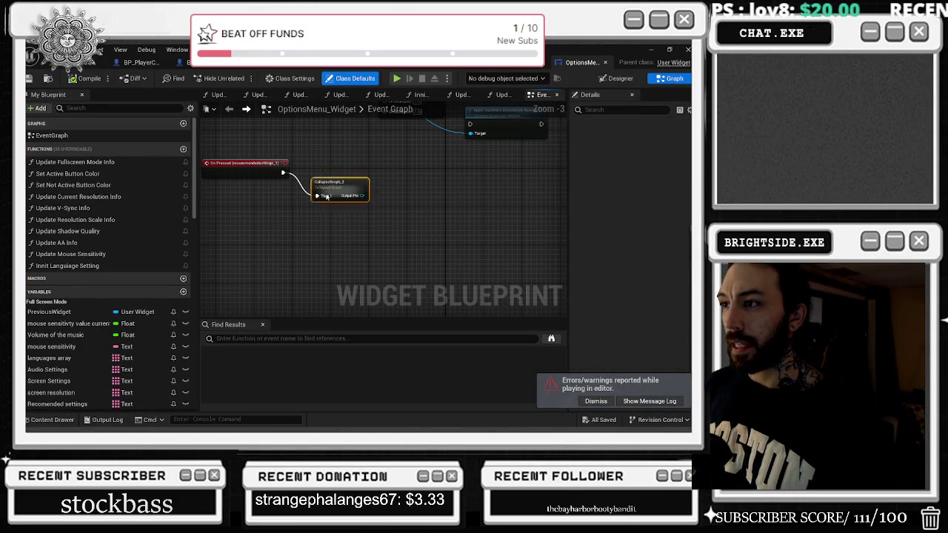
mouse_move(342, 200)
mouse_down()
mouse_move(345, 185)
mouse_move(289, 263)
mouse_move(337, 263)
mouse_move(341, 239)
mouse_up()
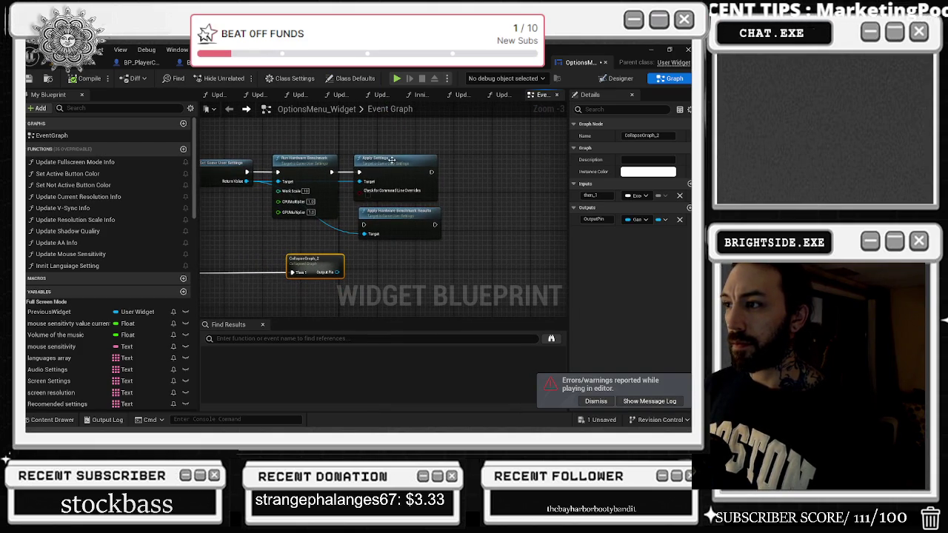
scroll(392, 159, up, 1)
click(452, 163)
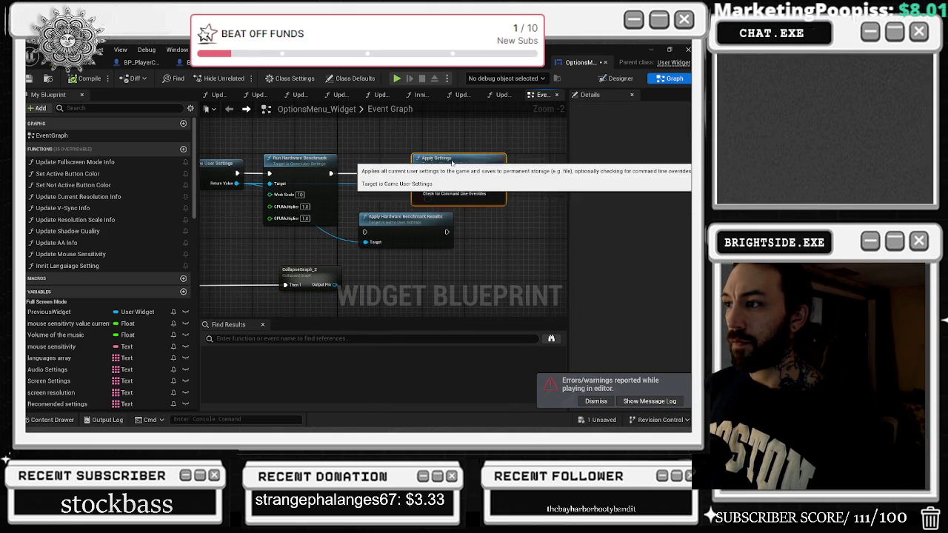
drag(452, 162, 494, 163)
drag(403, 219, 386, 160)
drag(332, 174, 349, 174)
- Inside Collapse Graph 2, feed the user settings target into Apply Settings and align it with the preceding node
double_click(320, 270)
scroll(561, 196, up, 3)
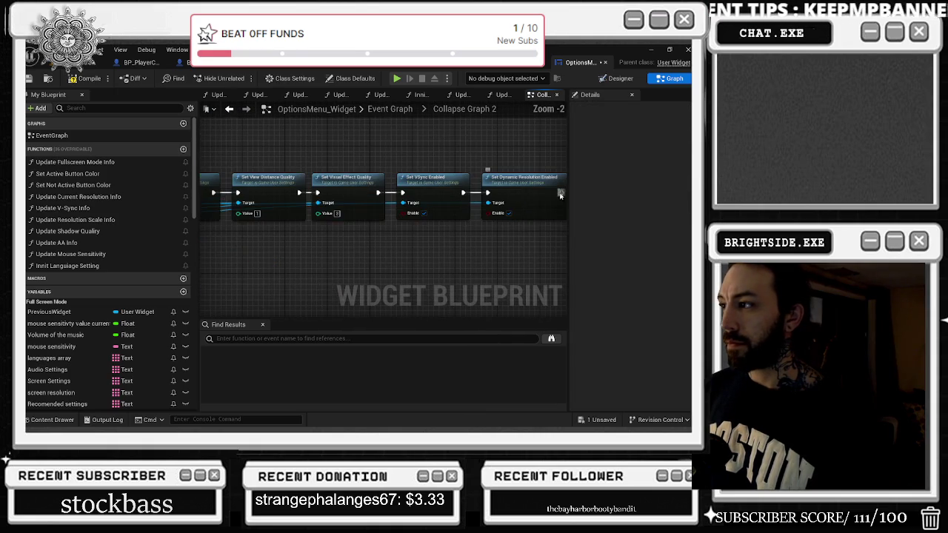
click(234, 112)
click(497, 175)
click(307, 282)
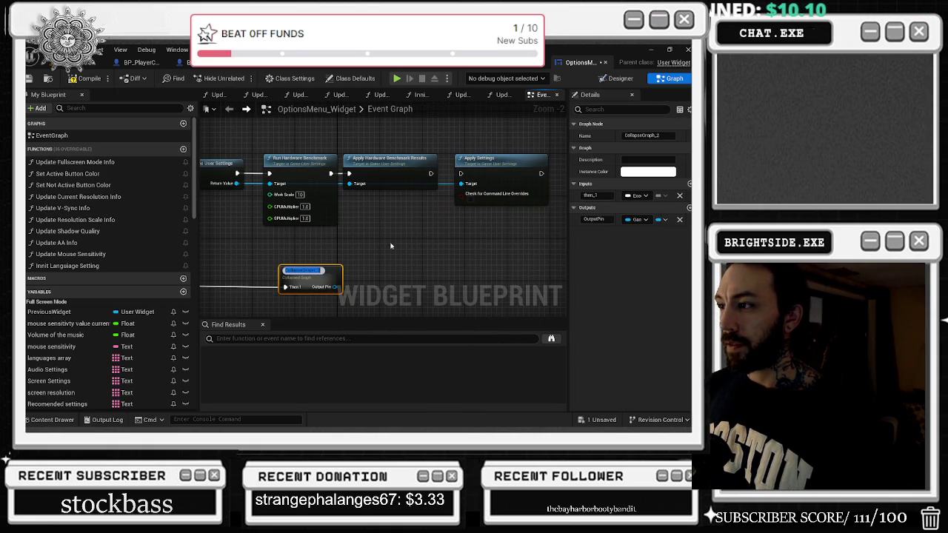
click(410, 257)
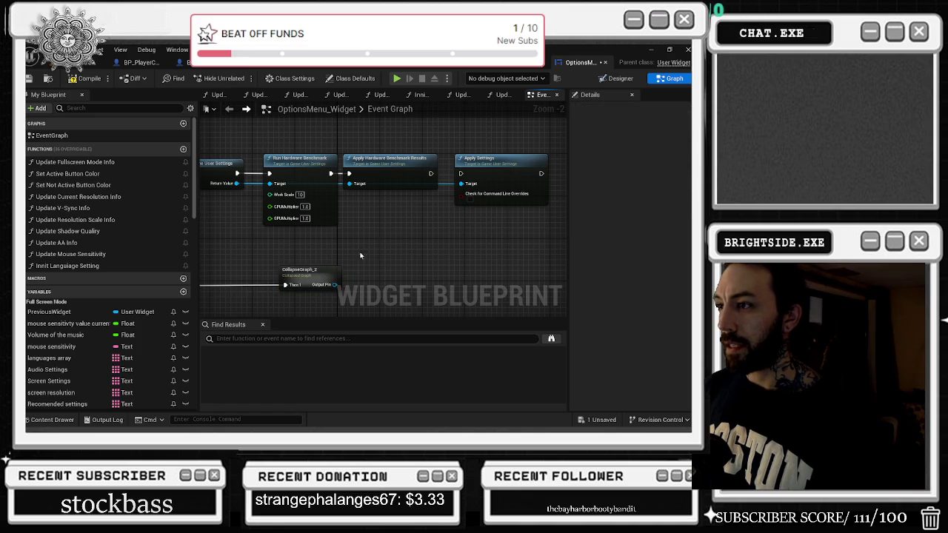
double_click(323, 271)
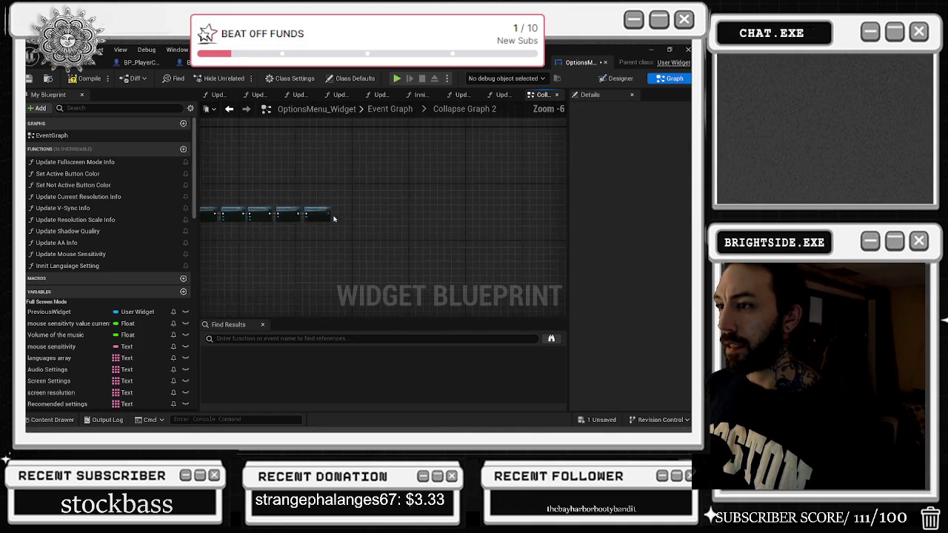
scroll(335, 217, up, 3)
click(376, 201)
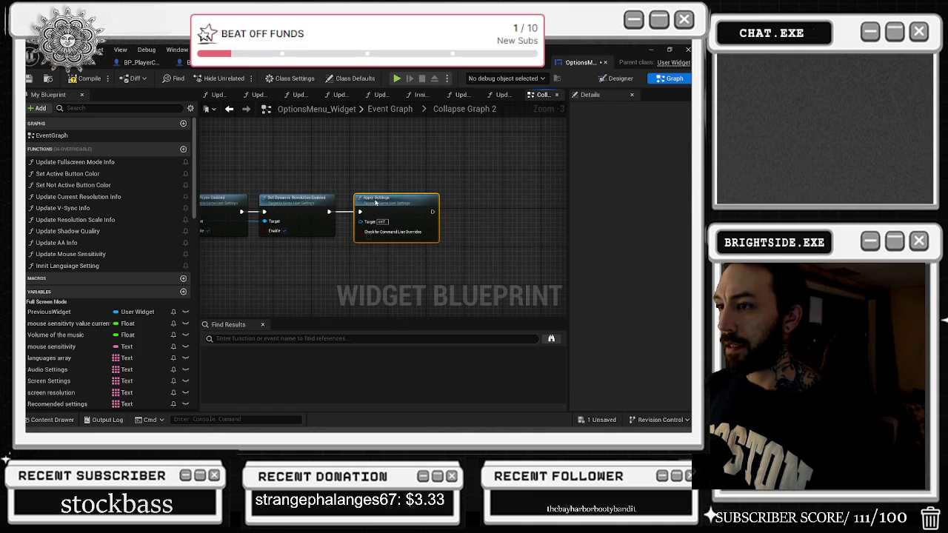
mouse_move(265, 220)
mouse_down()
mouse_move(260, 215)
mouse_move(360, 221)
mouse_move(377, 196)
mouse_up()
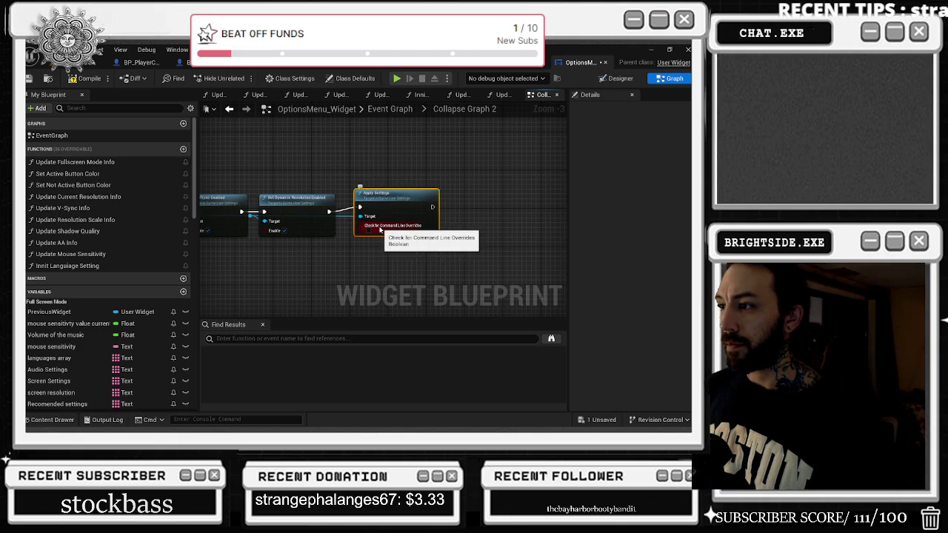
key(q)
click(377, 170)
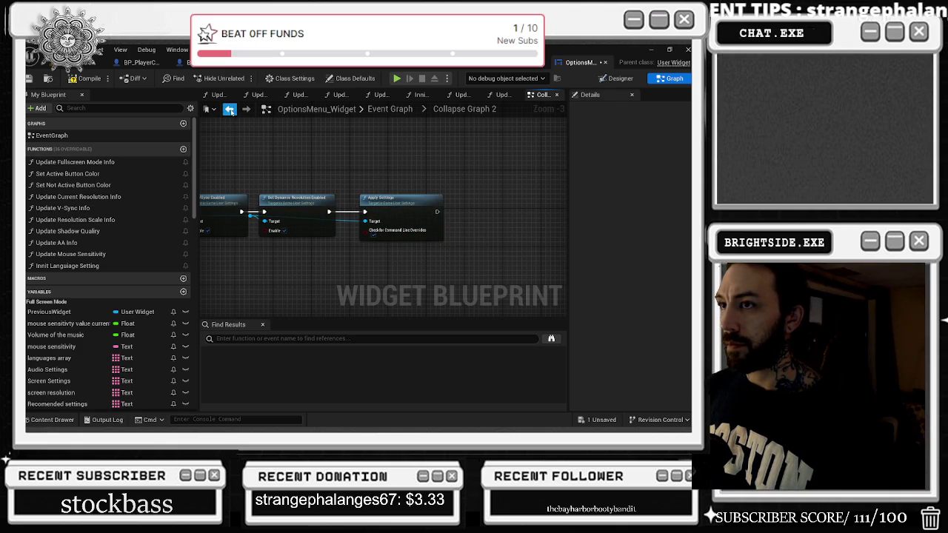
- Wire the Event Graph's execution row into Apply Settings, recheck Collapse Graph 2, and return to the level editor
key(alt+Left)
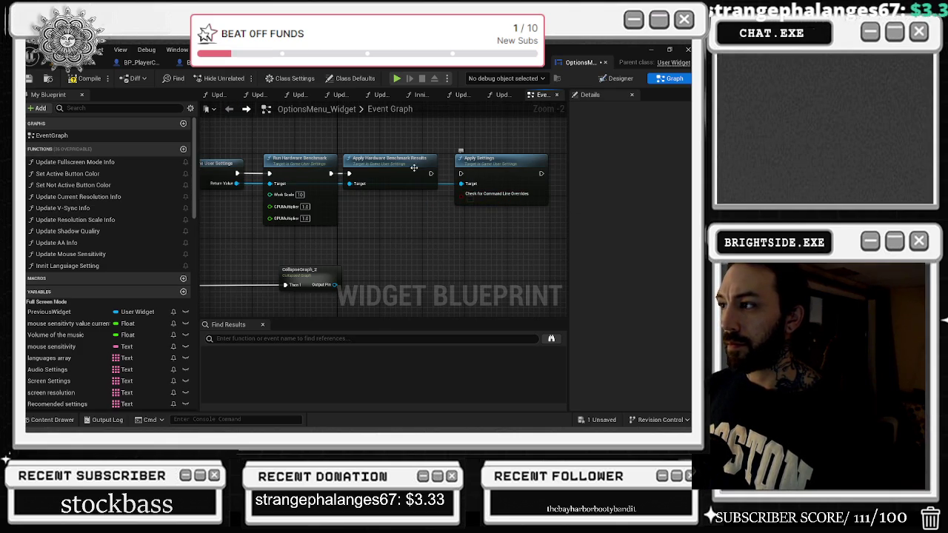
drag(329, 173, 475, 170)
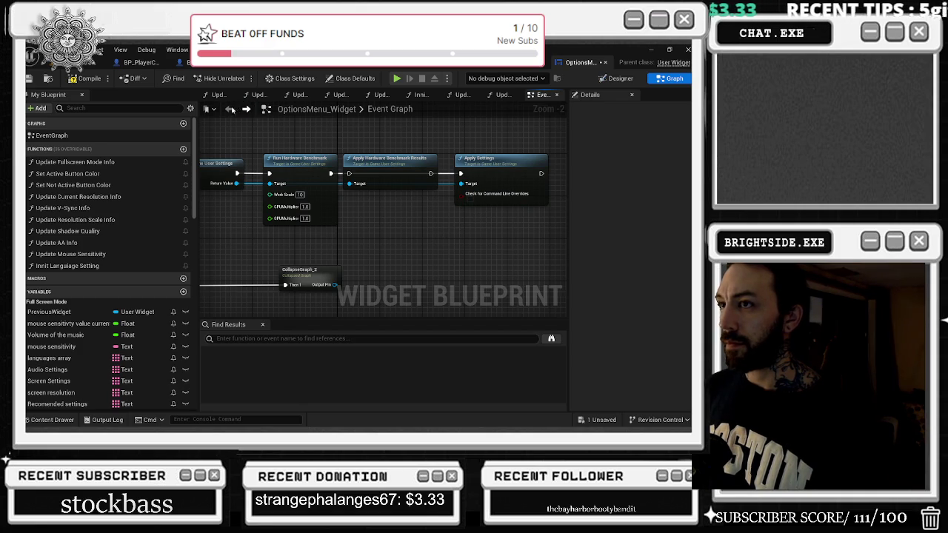
click(314, 271)
double_click(315, 272)
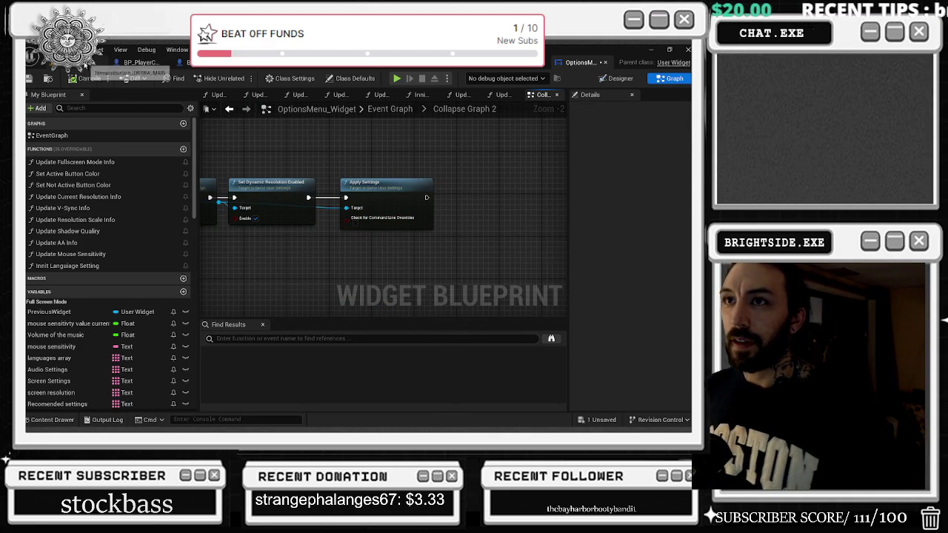
click(98, 64)
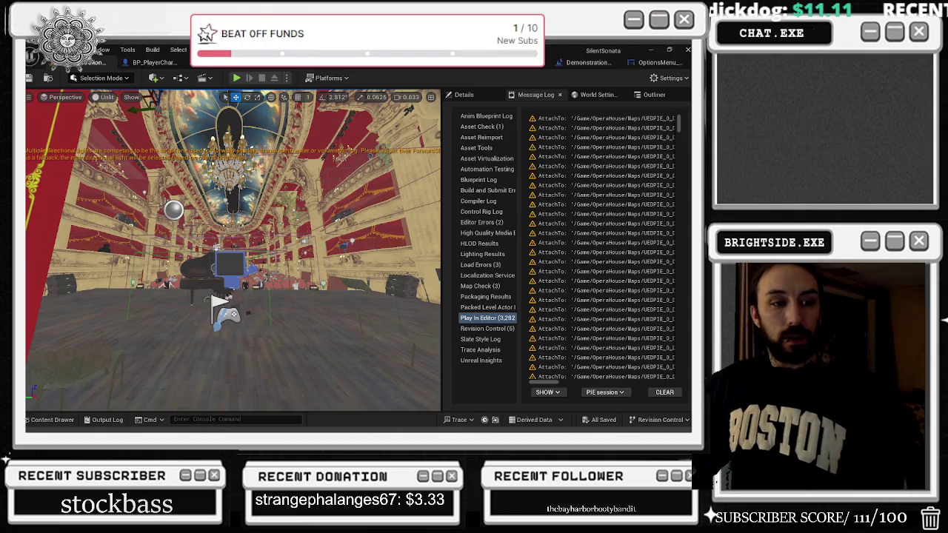
- Start Play In Editor, walk toward the stage, and cast pink spiral spells with E
key(alt+p)
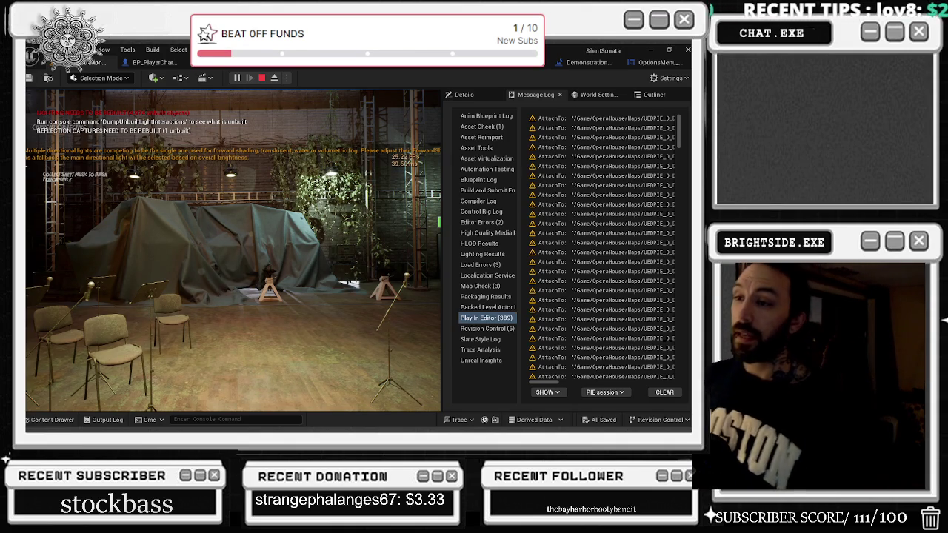
key(w)
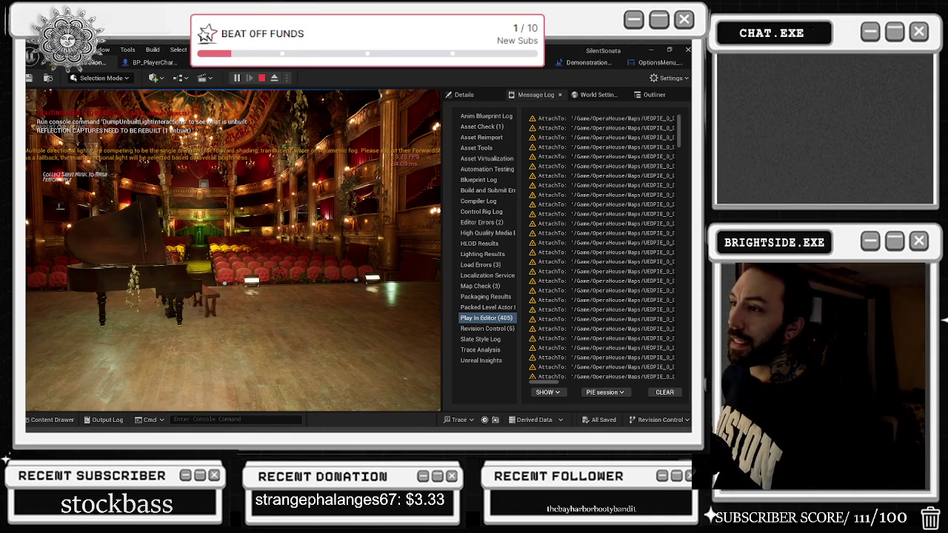
key(e)
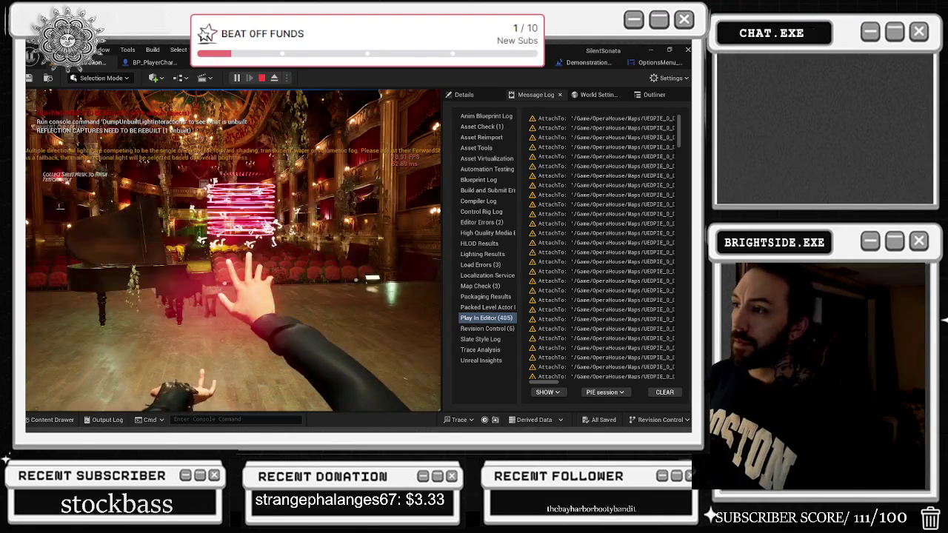
key(e)
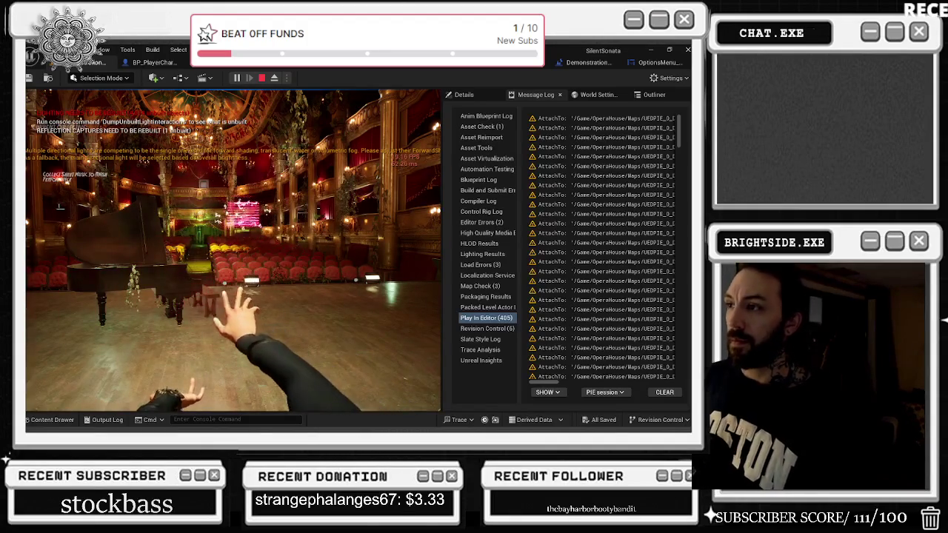
key(e)
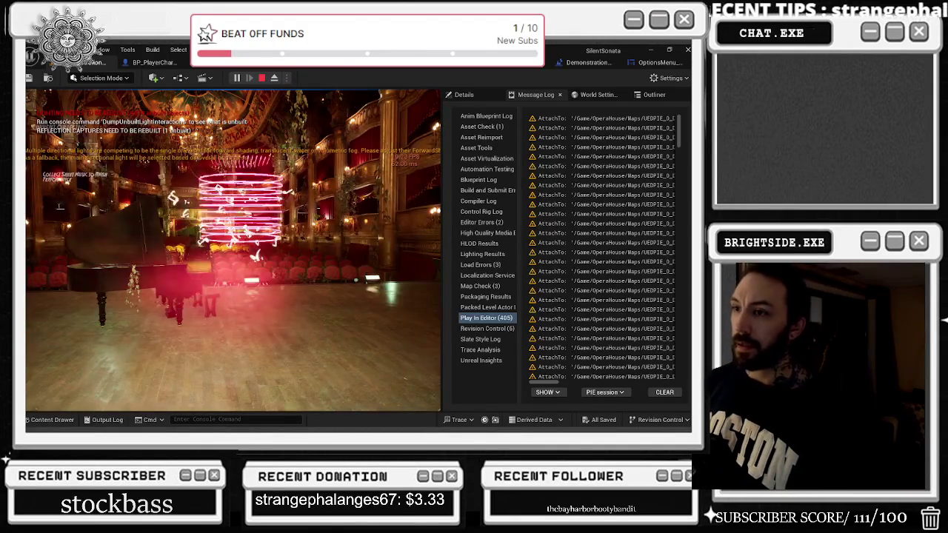
key(e)
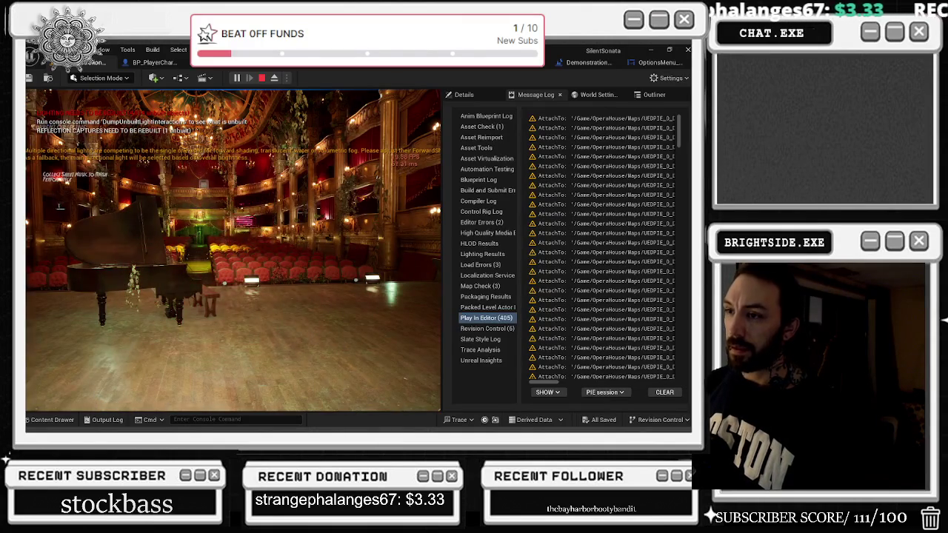
- Cast a few more spells, then pause the game and open the Options screen
key(e)
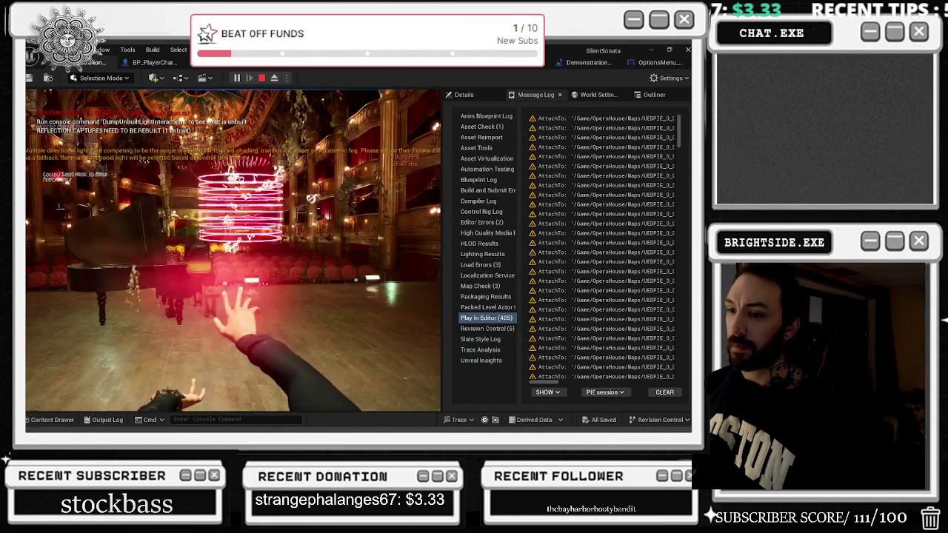
key(e)
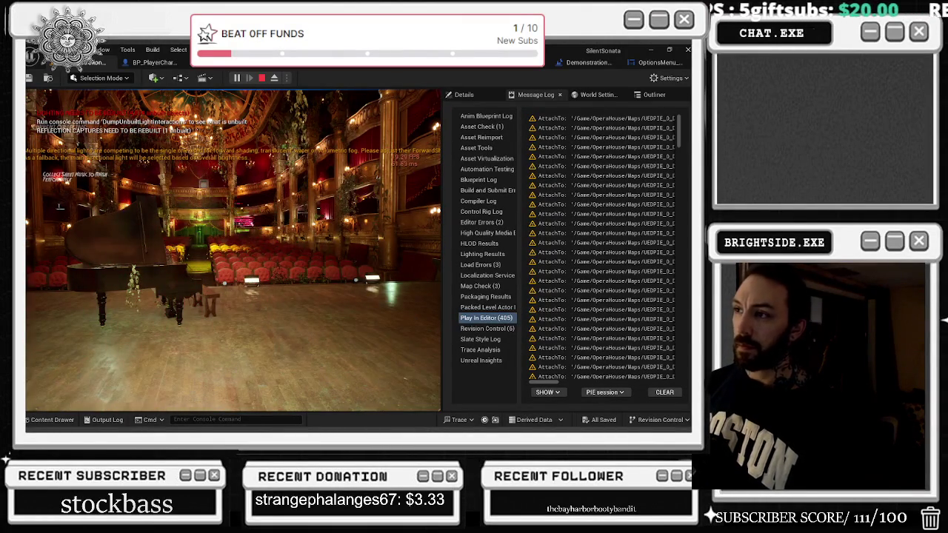
key(e)
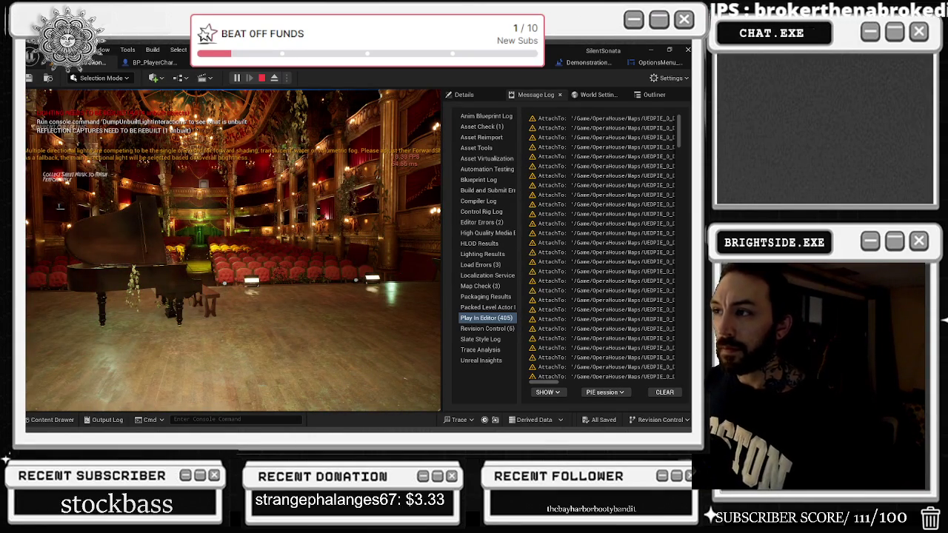
key(Escape)
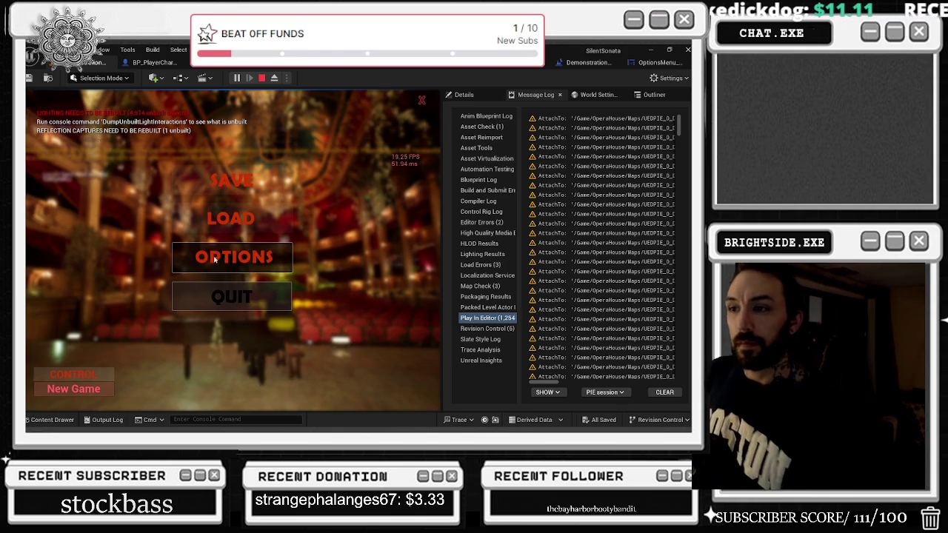
click(209, 260)
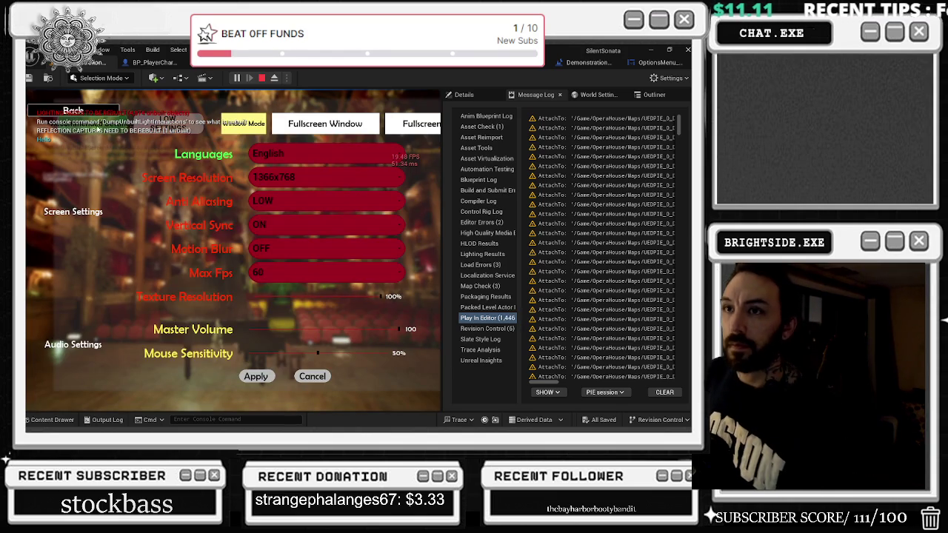
- Go back from Options to the pause menu twice, resuming play each time
click(46, 111)
key(Escape)
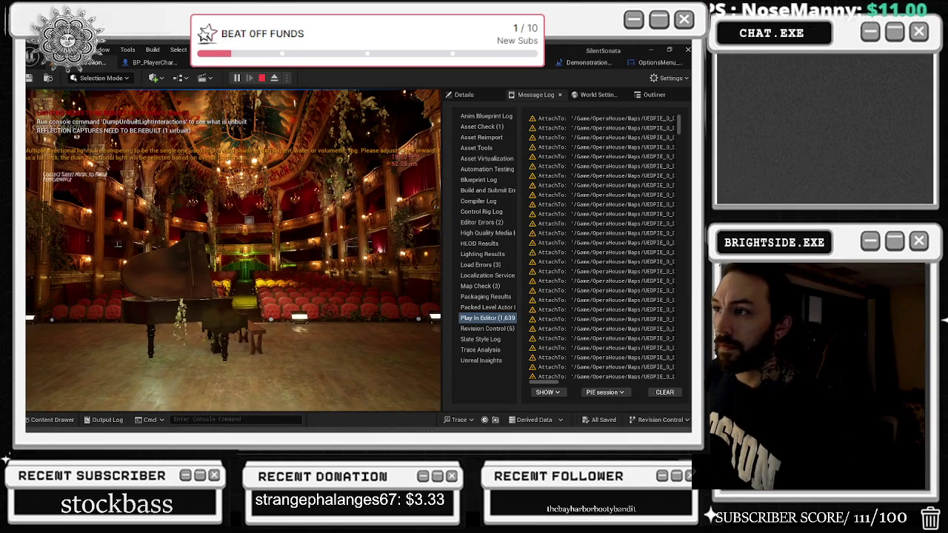
key(Escape)
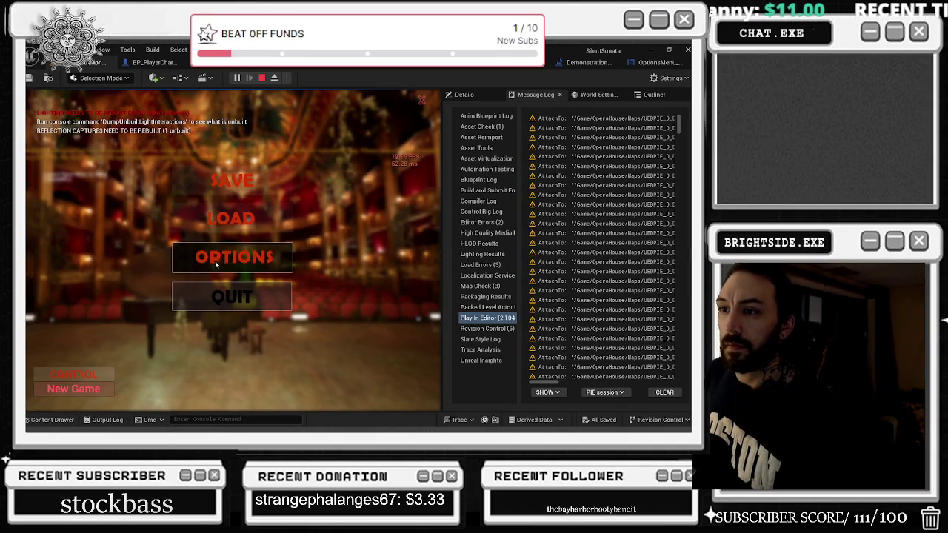
click(220, 257)
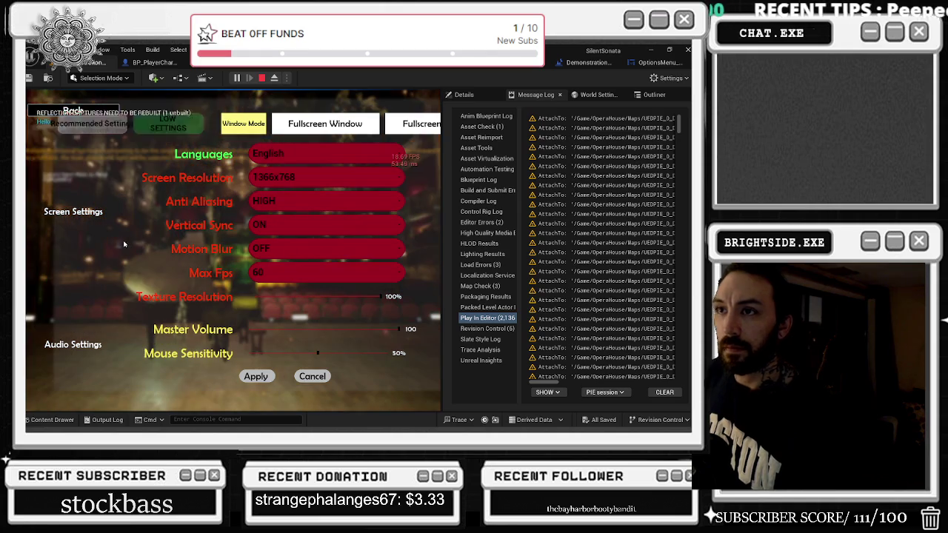
click(45, 109)
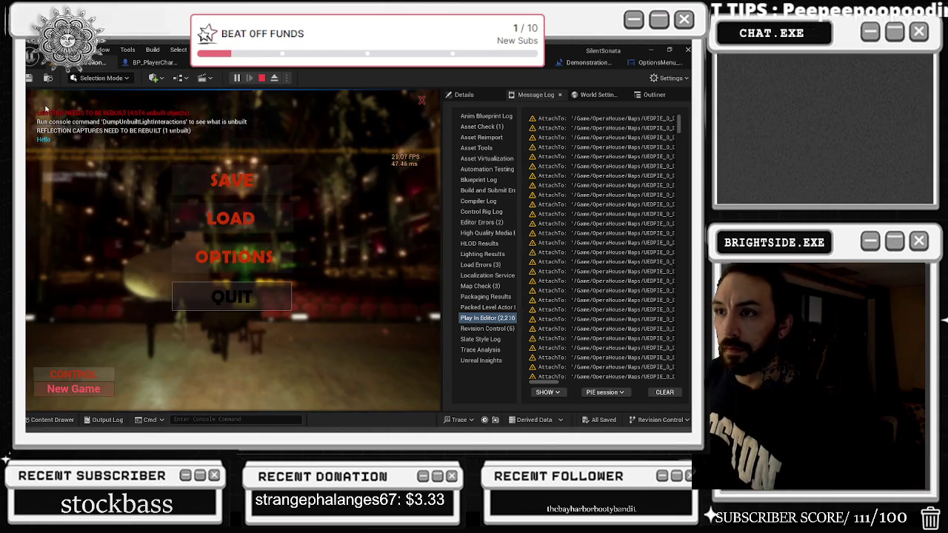
key(Escape)
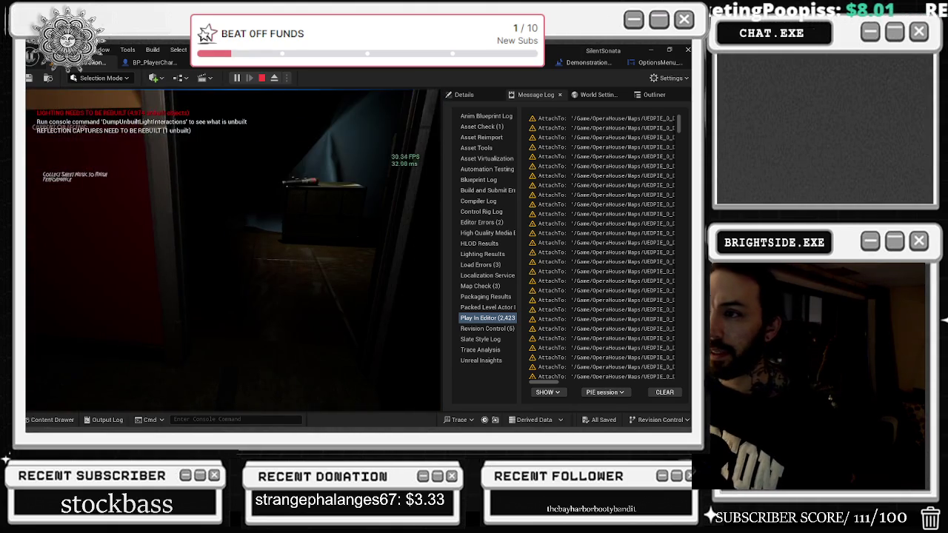
- Pick up the flashlight, stop the play session, dismiss the warnings notice, and switch to BP_PlayerCharacter
key(e)
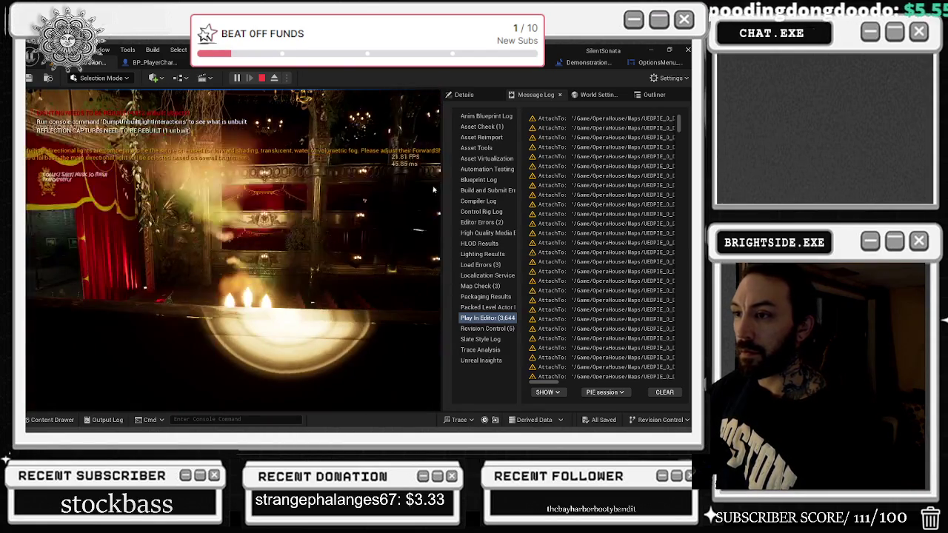
key(Escape)
click(600, 401)
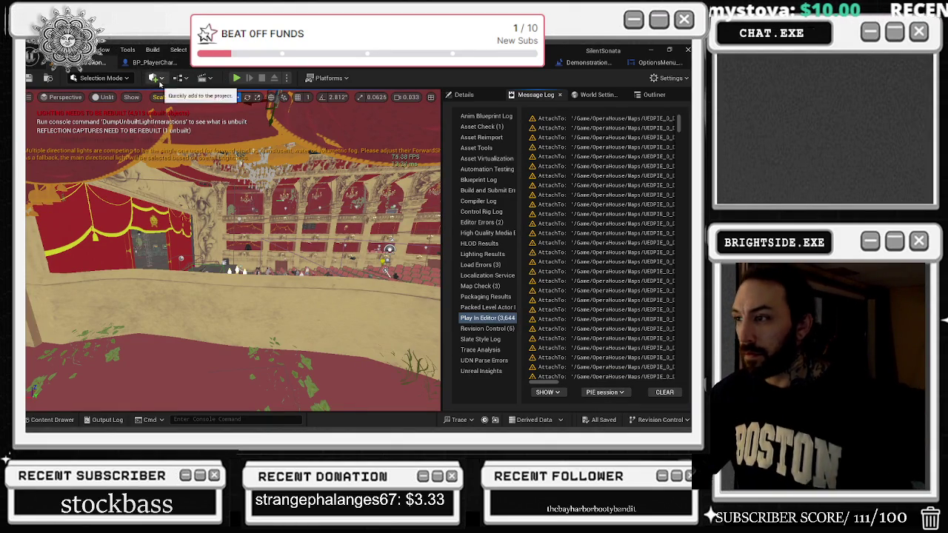
click(165, 63)
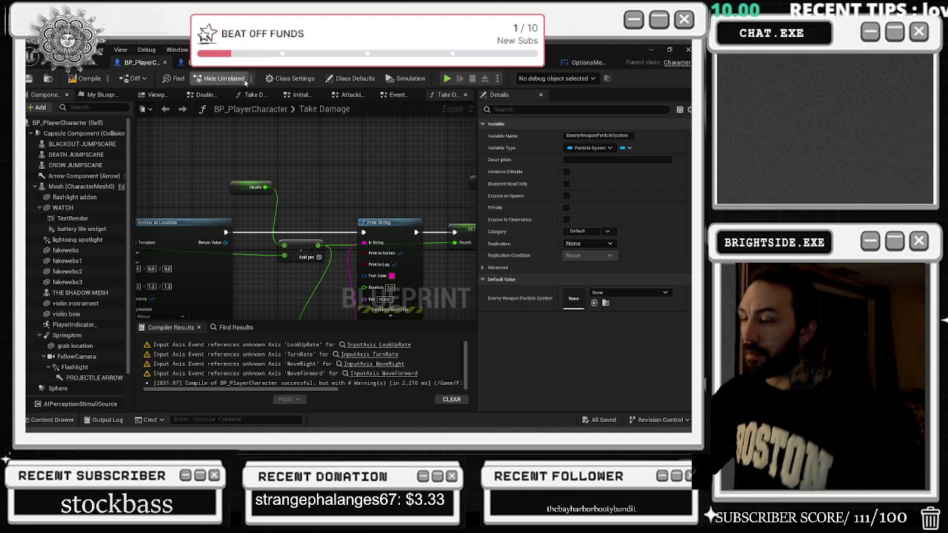
- In BP_PlayerCharacter's Take Damage graph, move the Health and Add nodes and add a reroute knot on the green wire
mouse_move(259, 175)
mouse_down()
mouse_move(304, 256)
mouse_move(269, 257)
mouse_move(261, 217)
mouse_move(200, 233)
mouse_up()
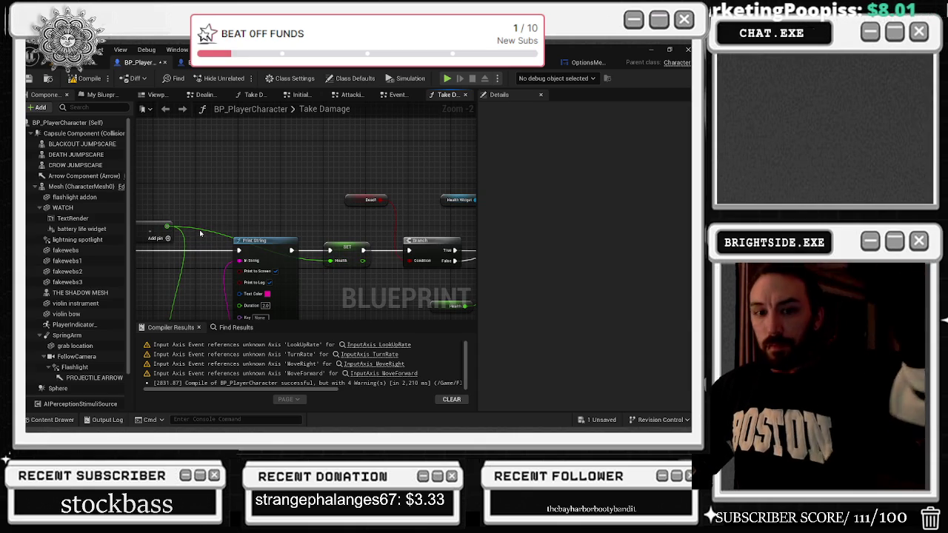
double_click(191, 226)
drag(190, 226, 297, 229)
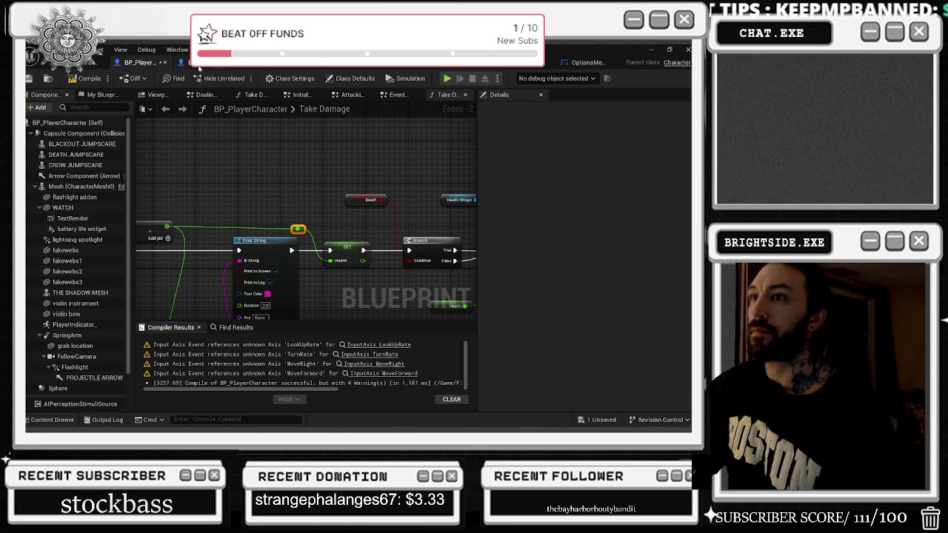
- In BP_BOSSFIGHT_AI_FINAL_BOSS, bring the Spawn Emitter and Health nodes into view and reposition the Subtraction node
click(202, 66)
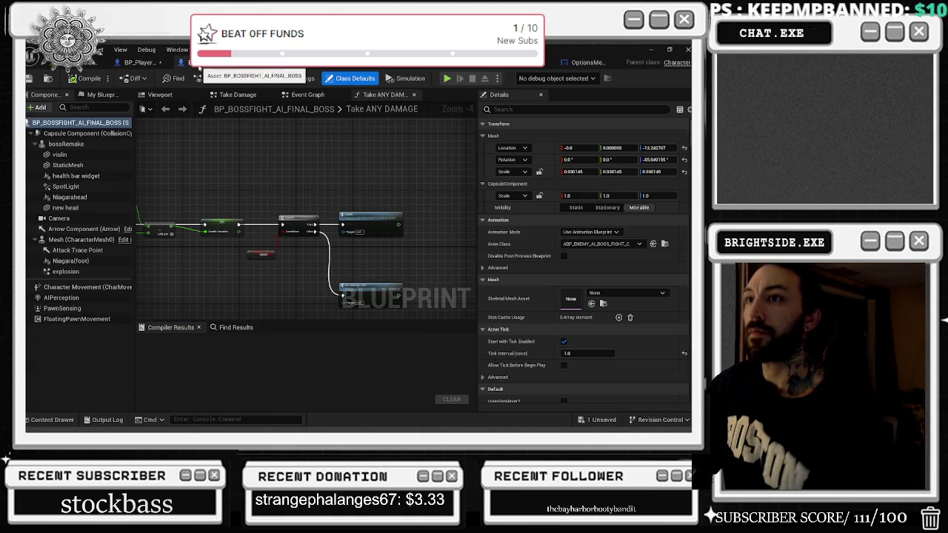
click(363, 289)
scroll(296, 265, up, 2)
drag(250, 260, 403, 255)
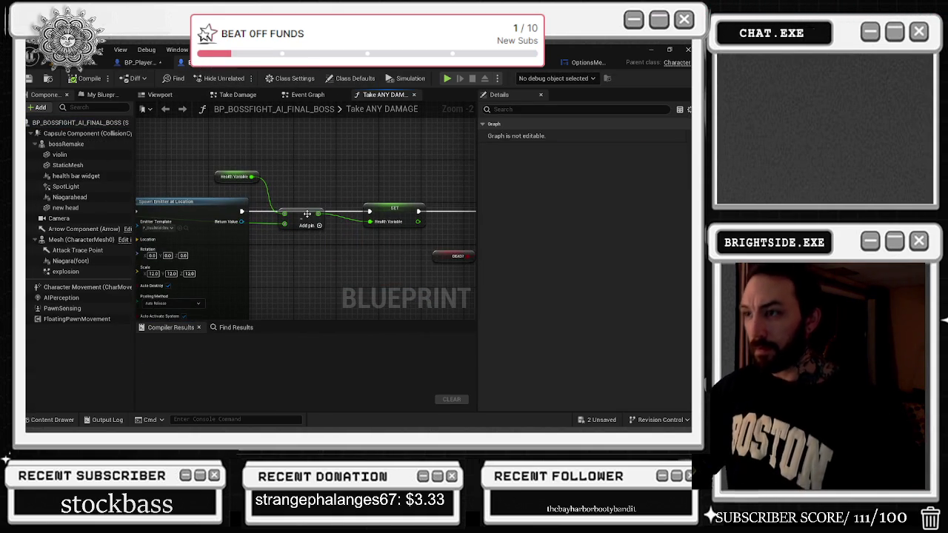
drag(307, 214, 294, 223)
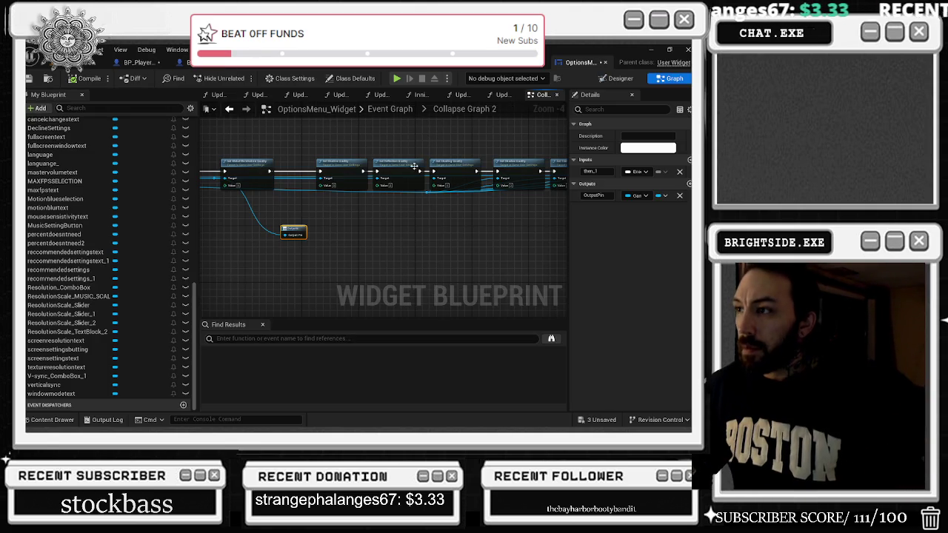
- Back in the Event Graph, move the collapsed graph node beside On Pressed and wrap it in a comment
click(388, 119)
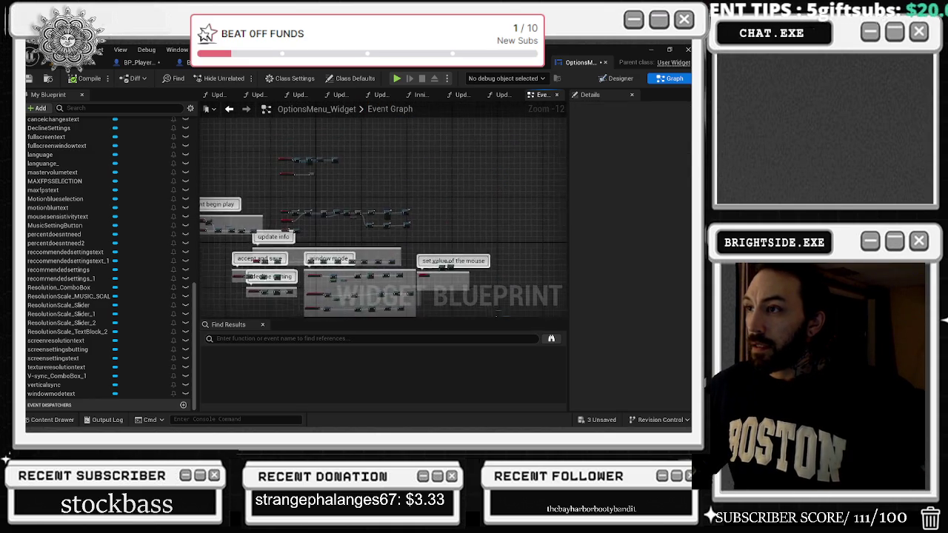
drag(404, 178, 249, 187)
scroll(319, 186, down, 4)
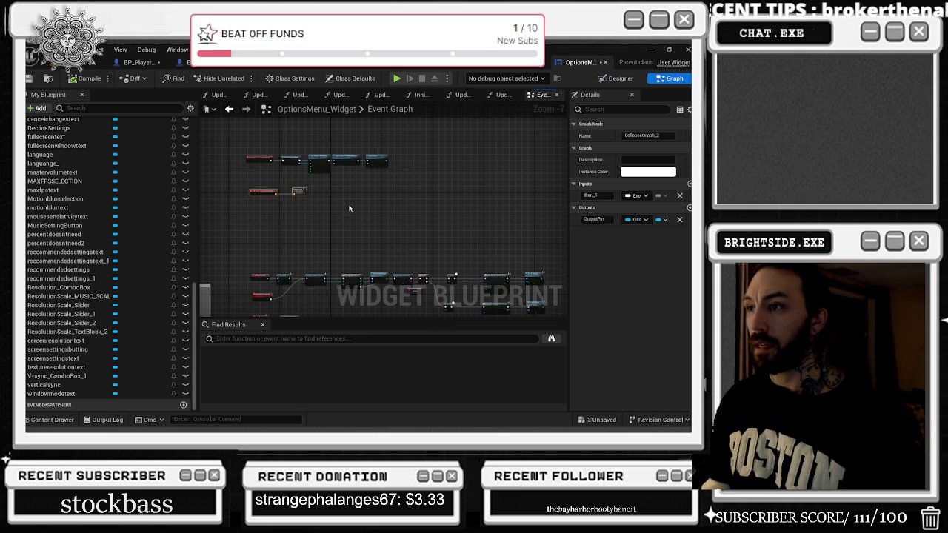
key(c)
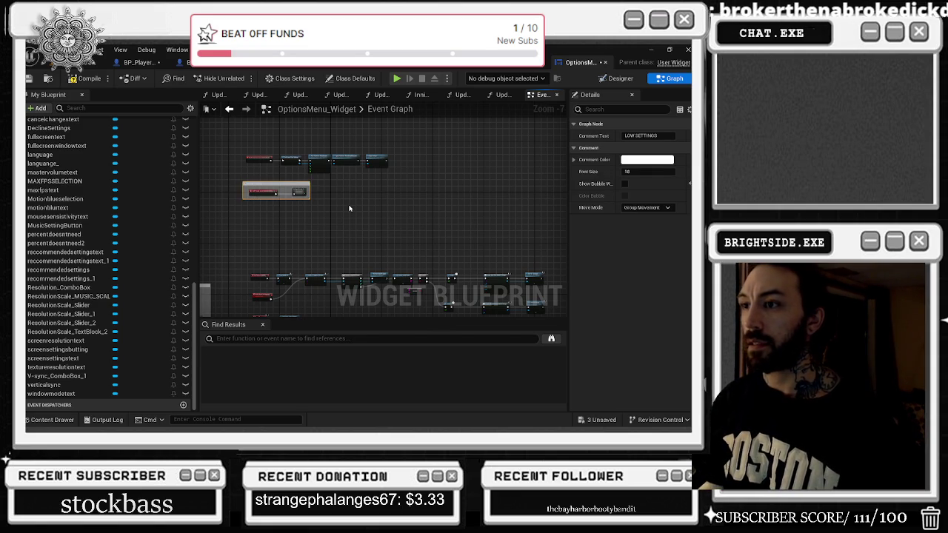
- Pull a wire from Run Hardware Benchmark's output, dismiss the action list, and return to the level editor
scroll(349, 208, up, 6)
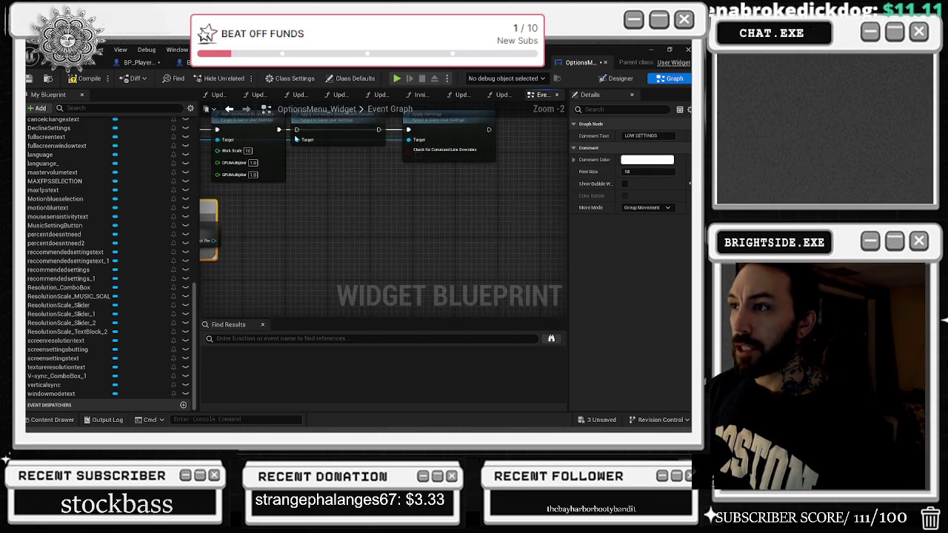
mouse_move(287, 200)
mouse_down()
mouse_move(315, 222)
mouse_move(318, 205)
mouse_move(309, 201)
mouse_up()
click(307, 174)
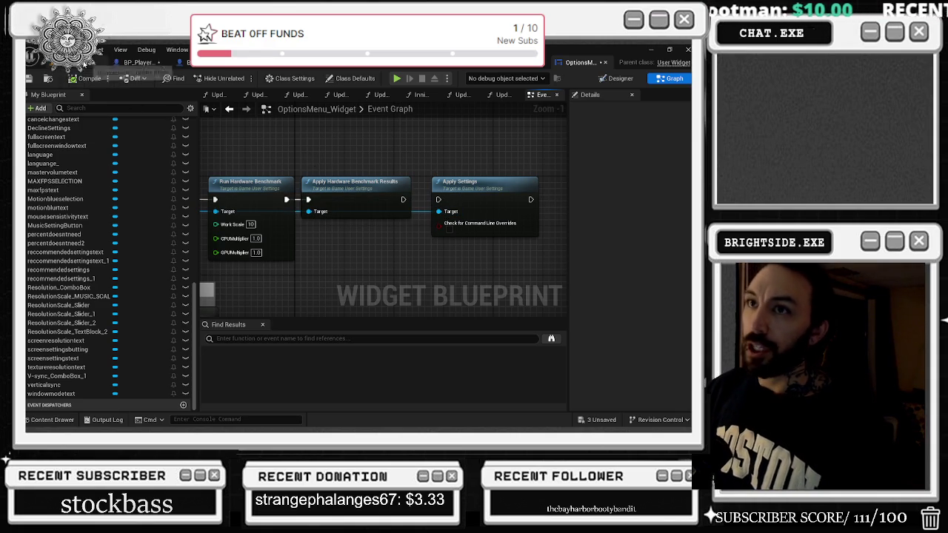
click(89, 62)
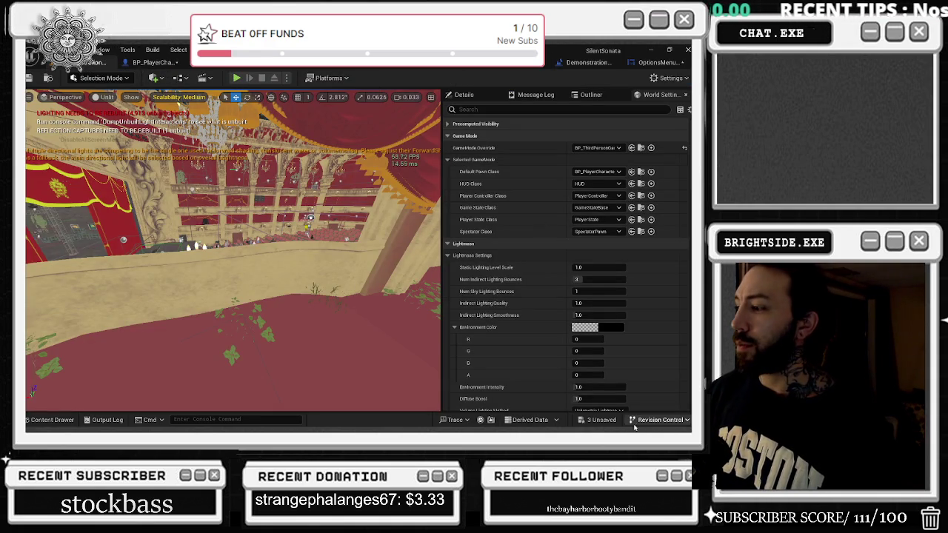
- Save the three unsaved assets, start a play test, and check the game's Options screen
click(602, 420)
click(422, 339)
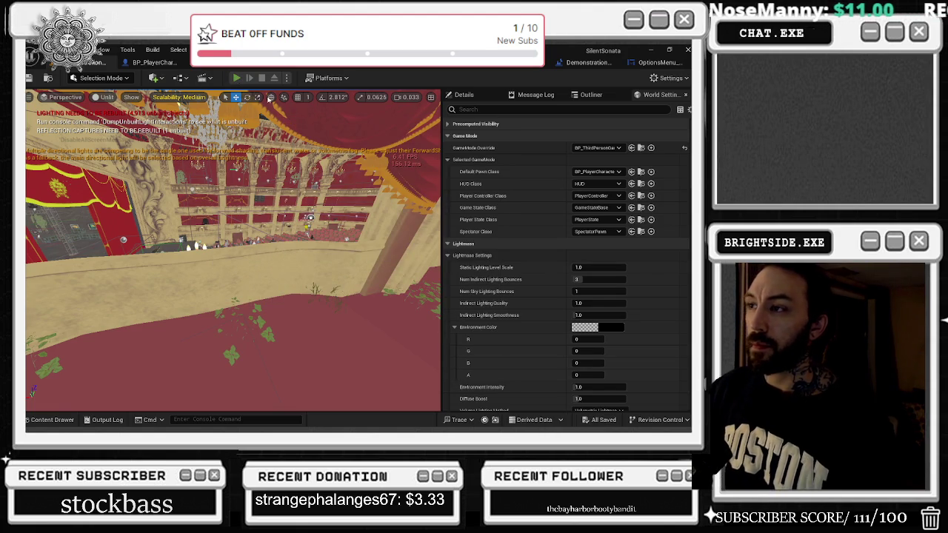
click(237, 78)
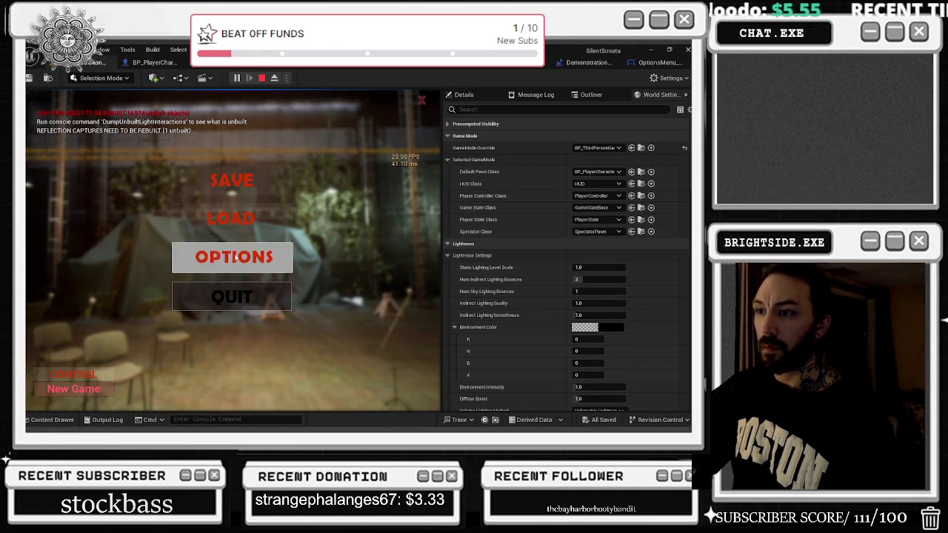
click(230, 261)
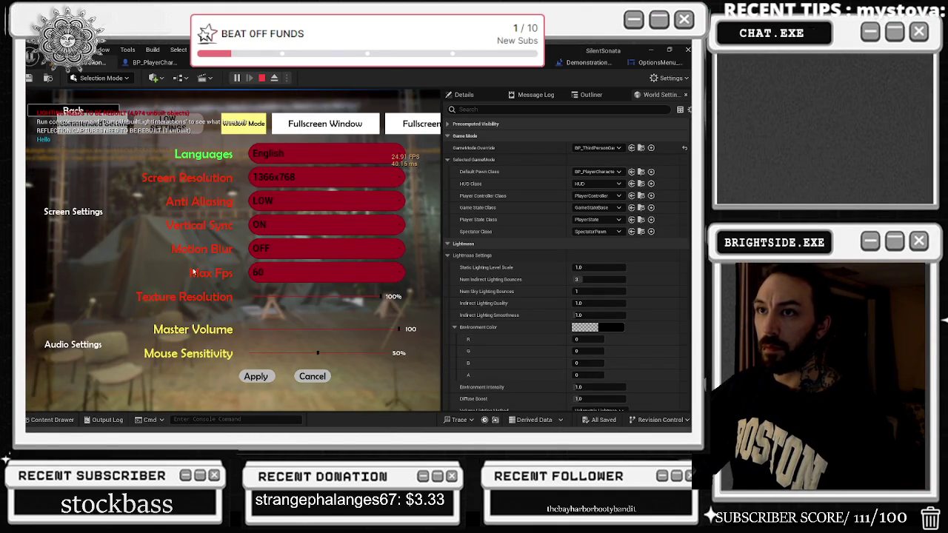
key(Escape)
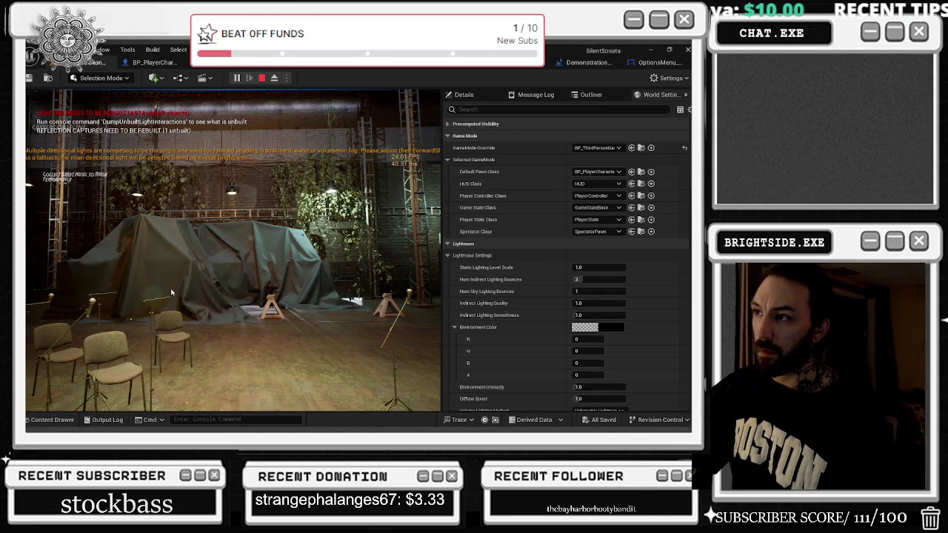
click(150, 285)
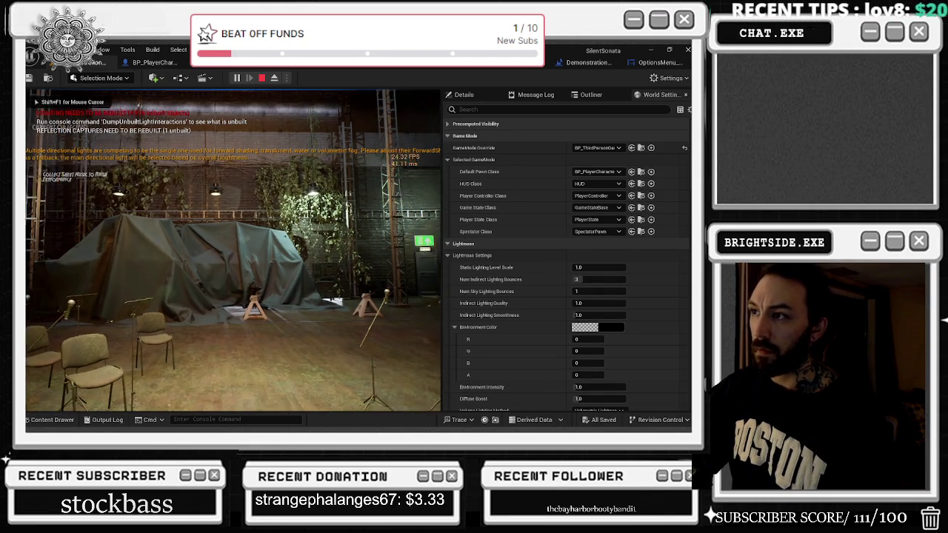
- Walk and crouch through the opera hall to the piano, interact with it, and end the play test
key(w)
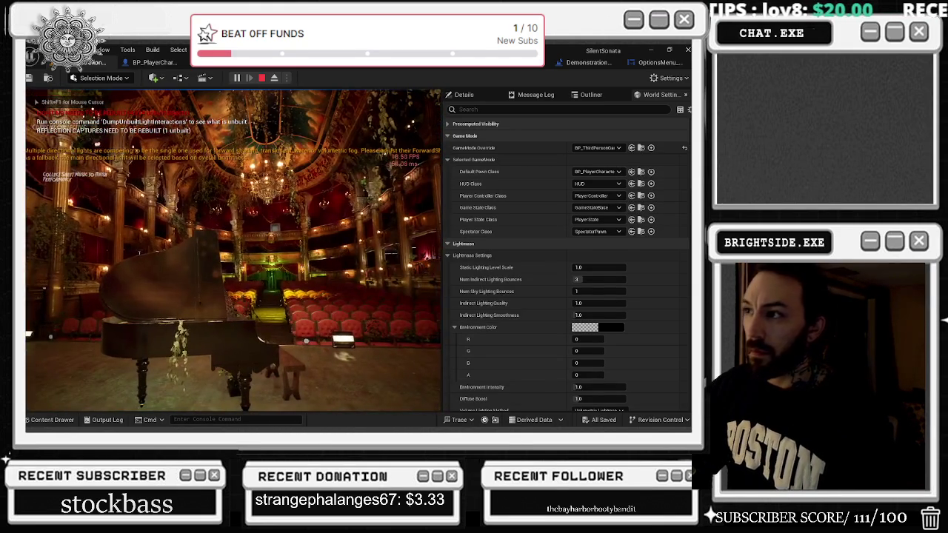
key(w)
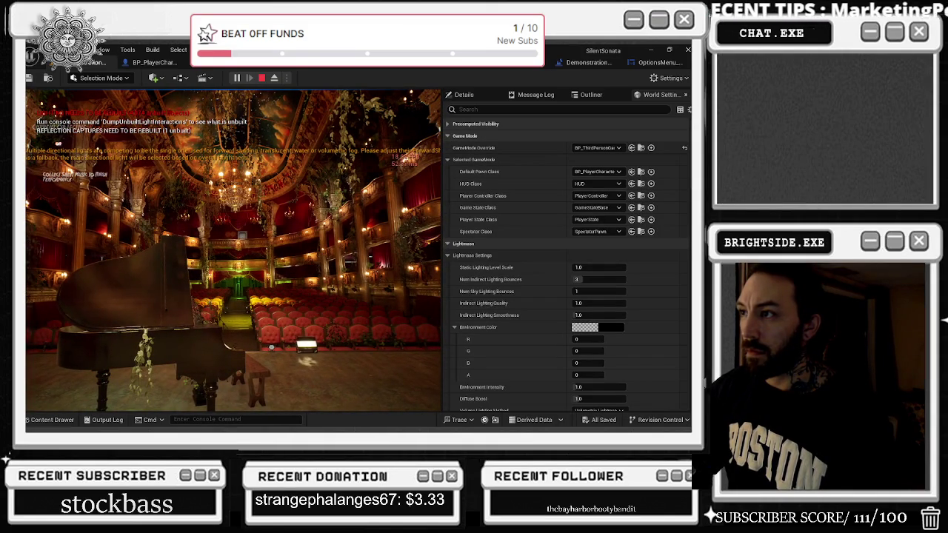
key(c)
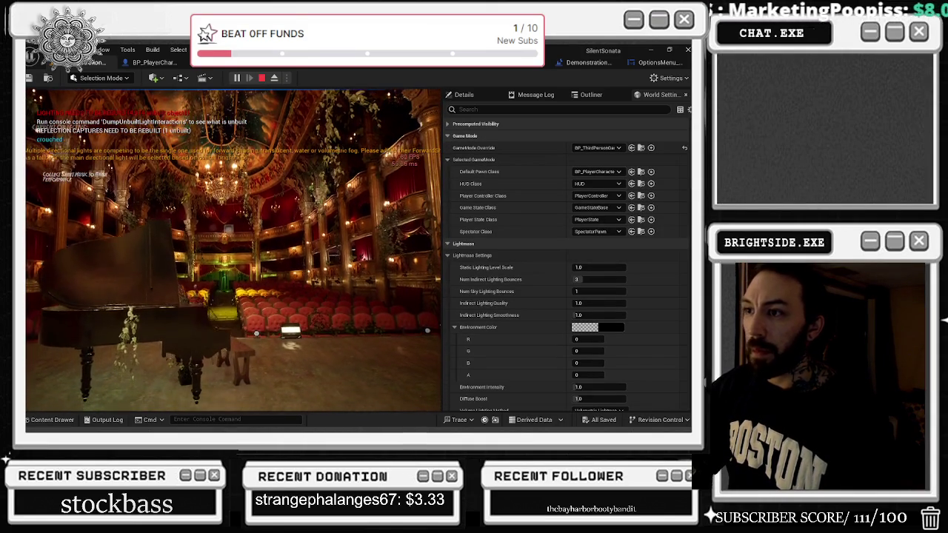
key(w)
key(a)
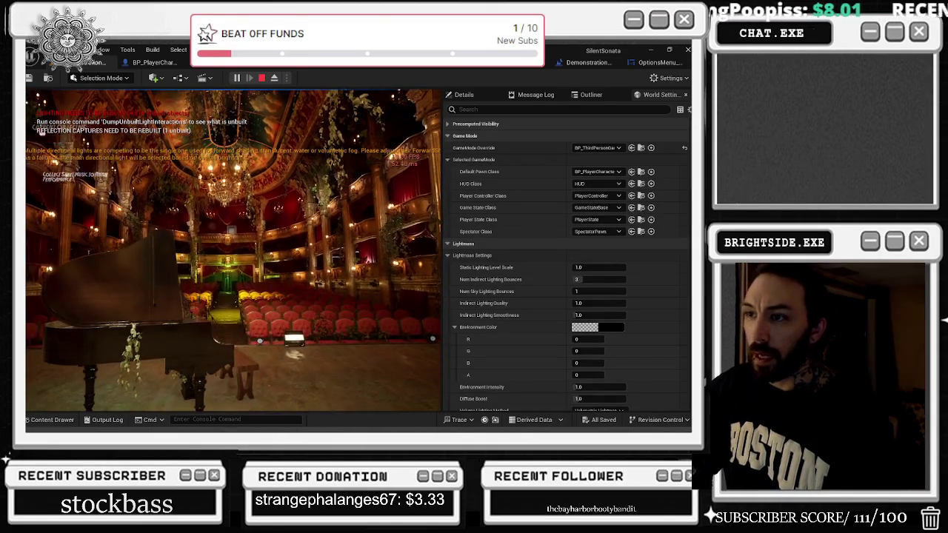
key(a)
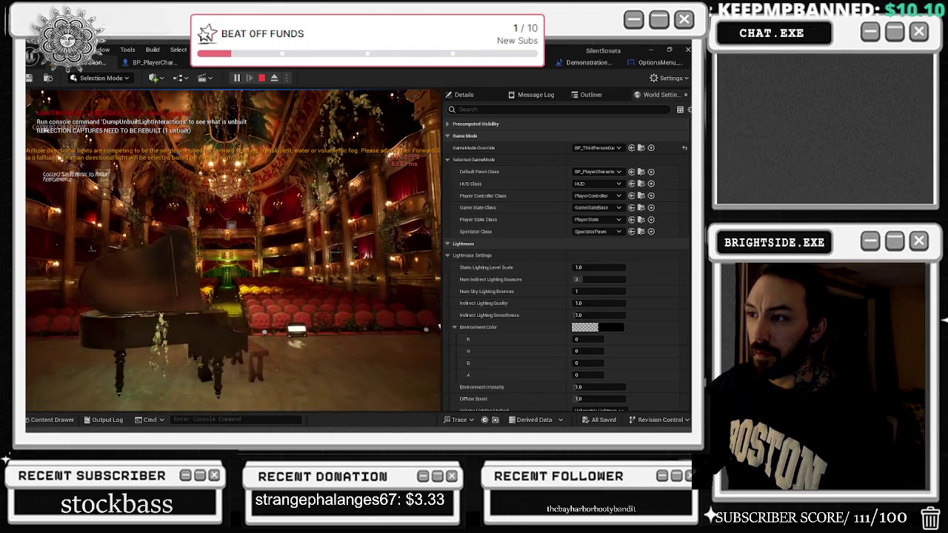
key(e)
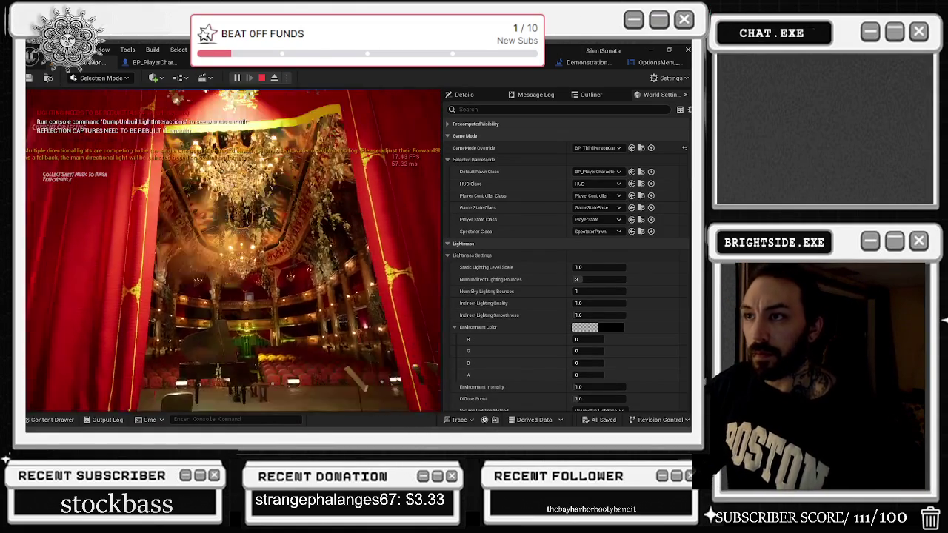
key(Escape)
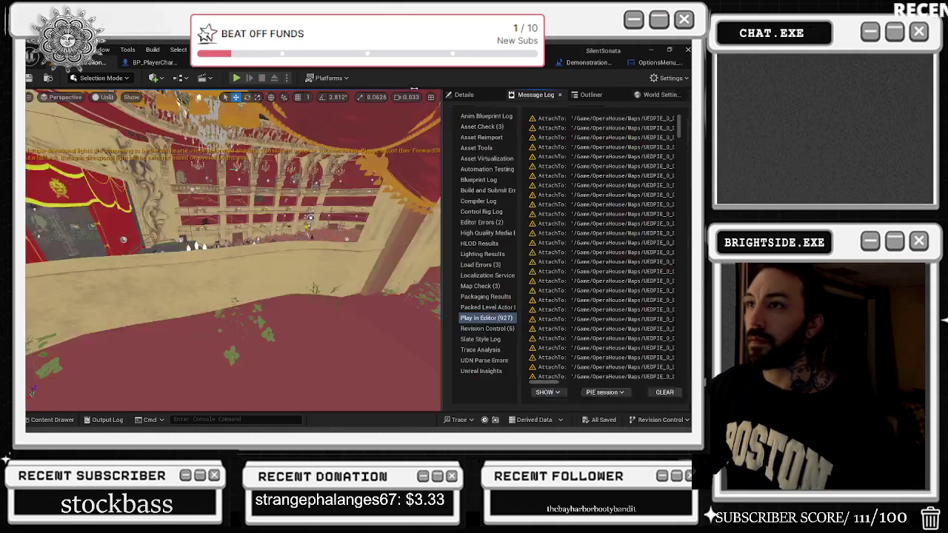
- In OptionsMenu_Widget, slot Apply Hardware Benchmark Results between Run Hardware Benchmark and Apply Settings and wire it in
click(667, 62)
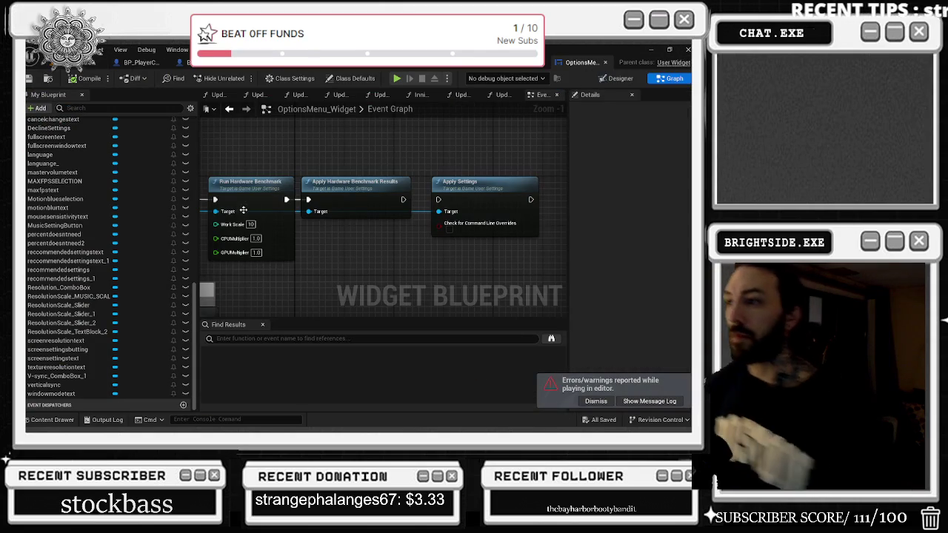
drag(287, 199, 439, 199)
mouse_move(356, 191)
mouse_down()
mouse_move(356, 148)
mouse_move(370, 126)
mouse_up()
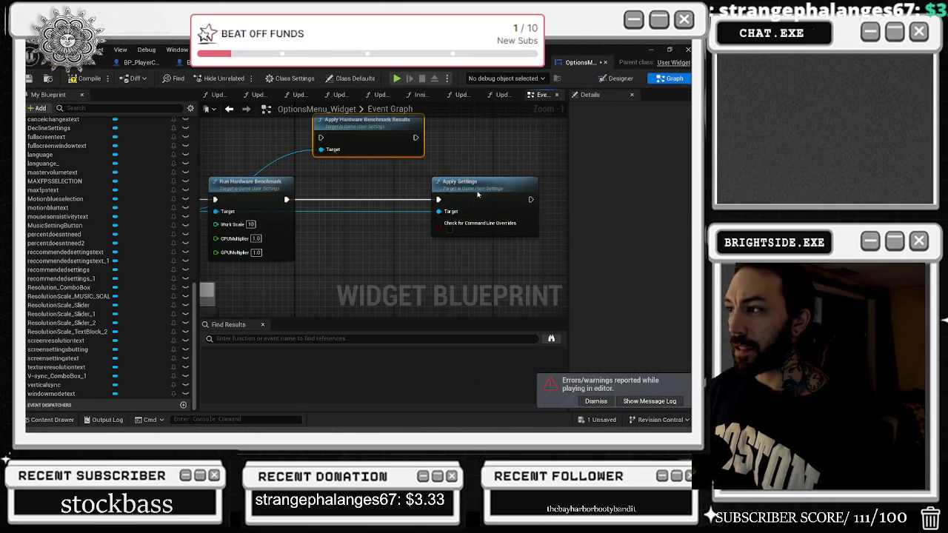
drag(477, 181, 365, 179)
drag(358, 134, 416, 144)
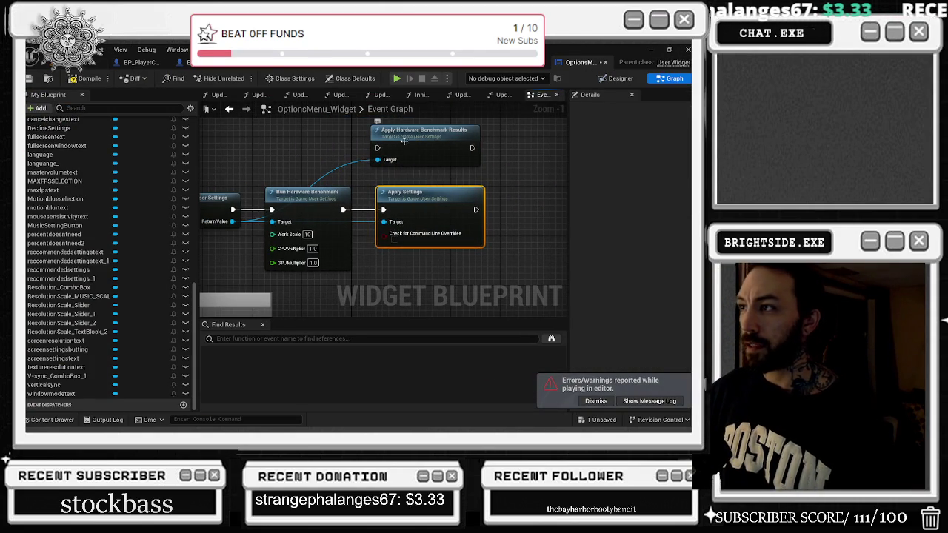
drag(400, 212, 499, 212)
drag(414, 140, 398, 207)
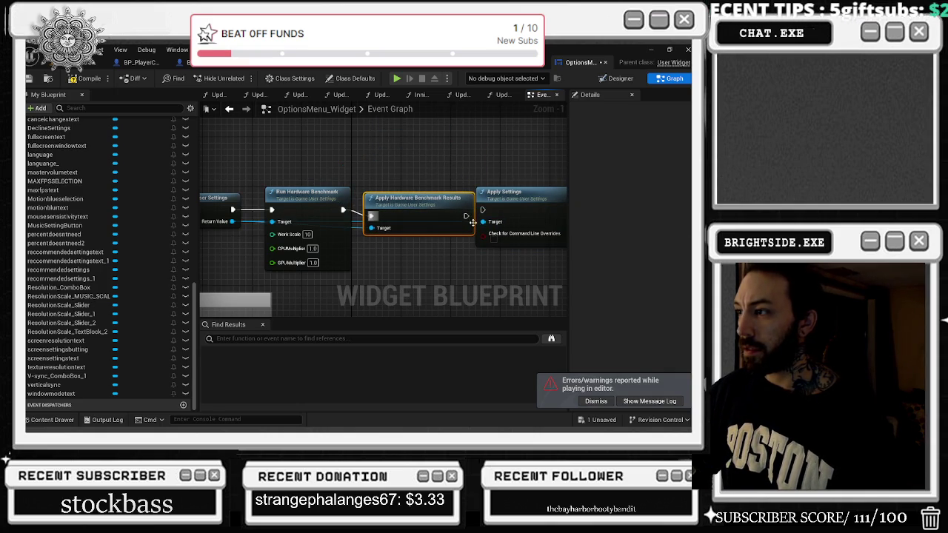
drag(466, 216, 483, 211)
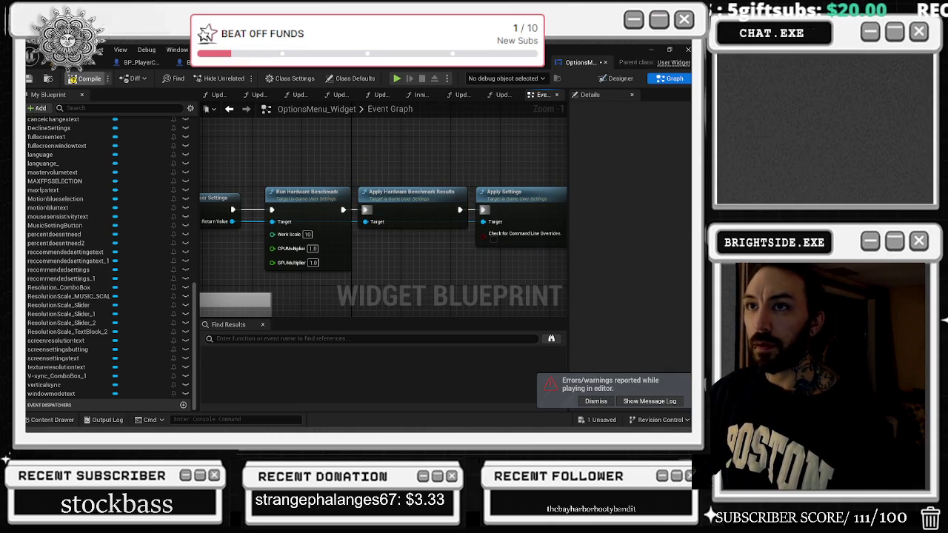
click(104, 62)
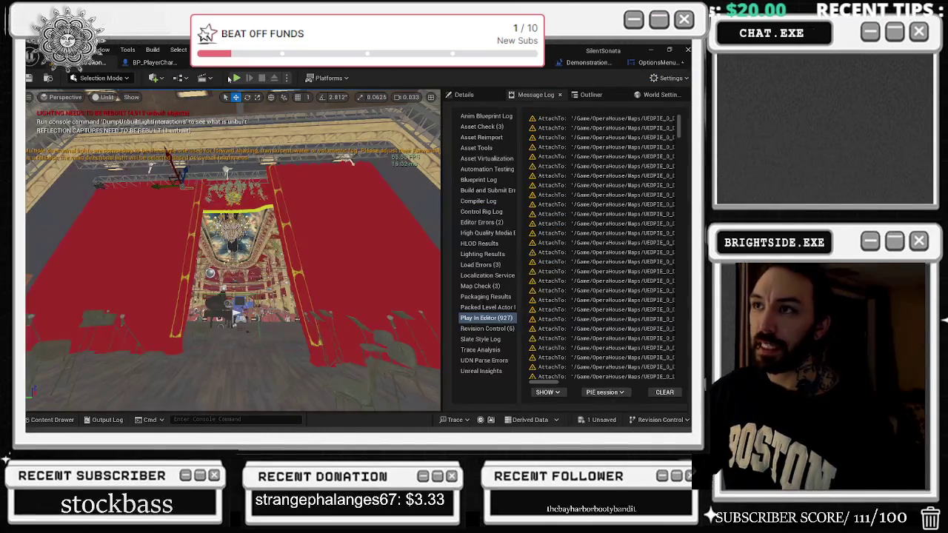
- Play-test with Alt+P, open and close the pause menu's Options screen, stop, and reopen OptionsMenu_Widget
key(alt+p)
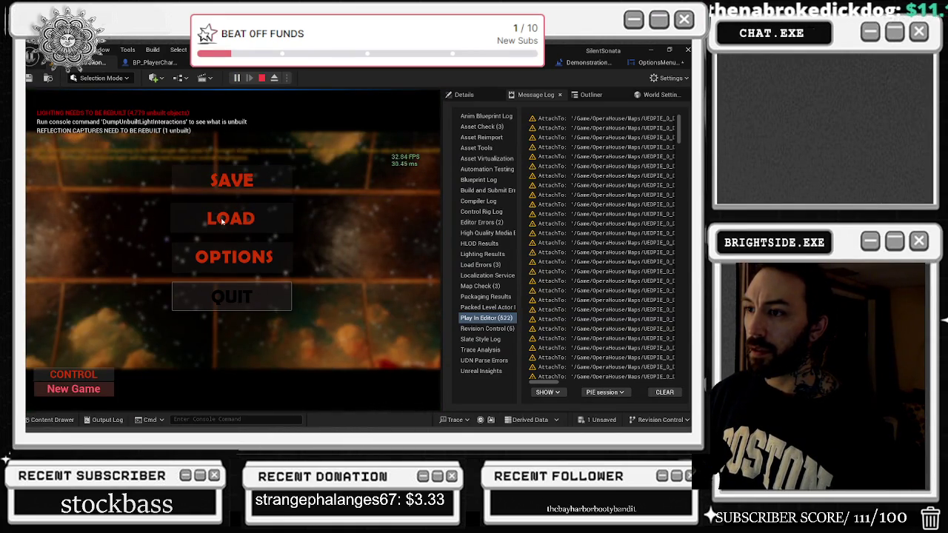
click(222, 221)
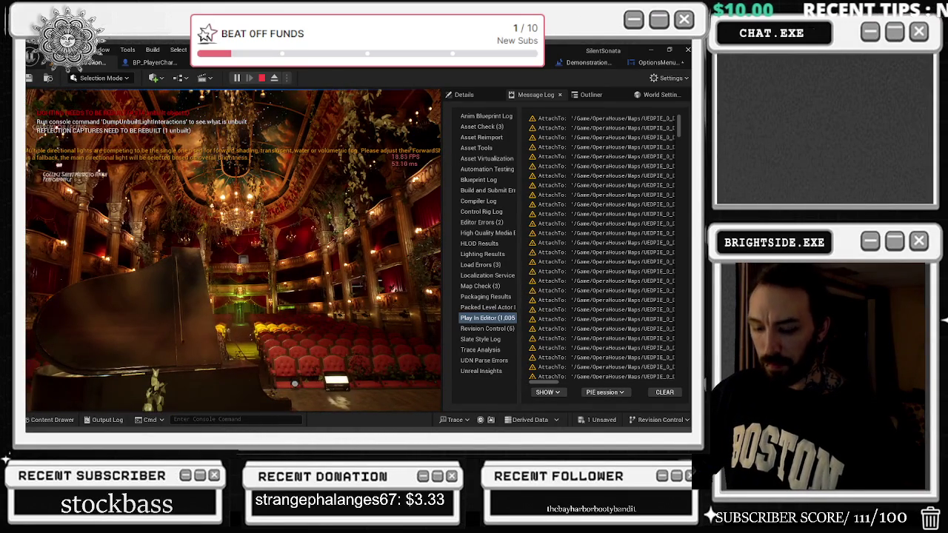
key(Escape)
click(211, 259)
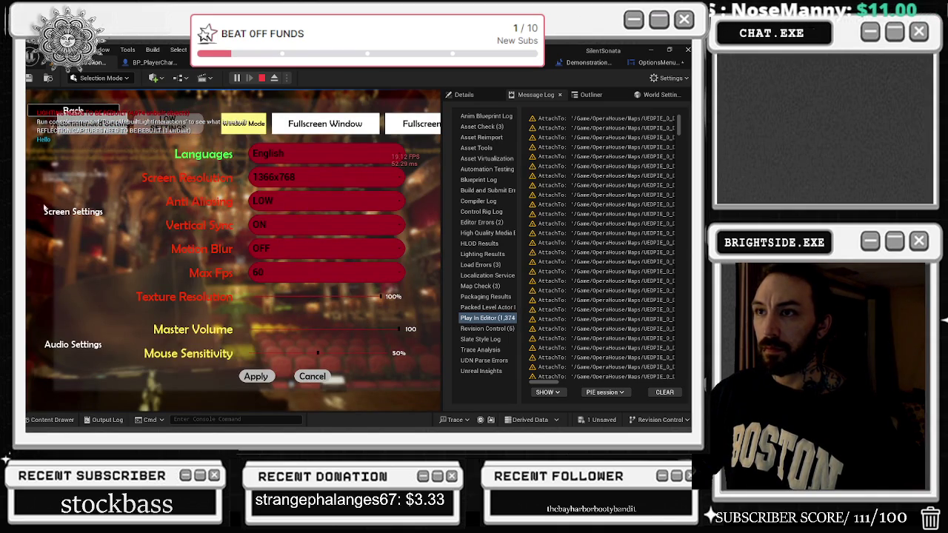
key(Escape)
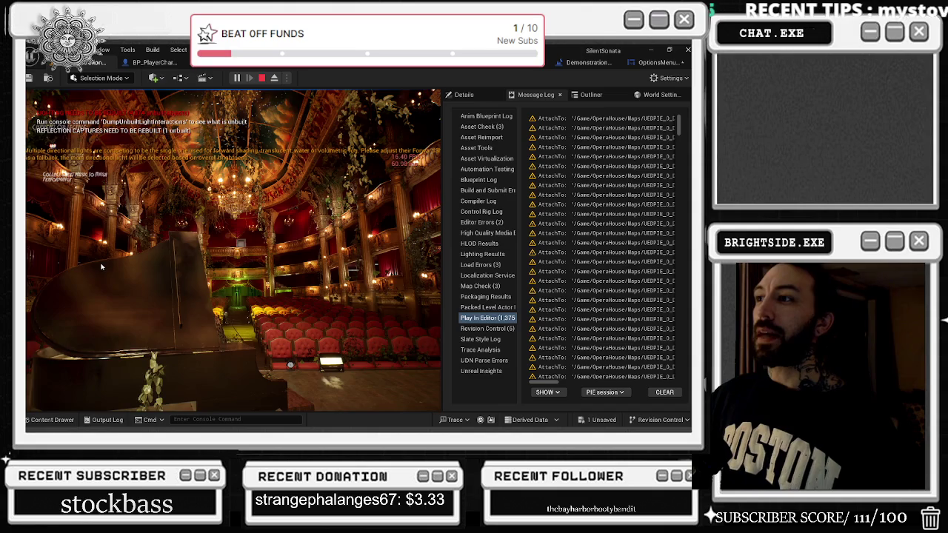
key(Escape)
click(656, 63)
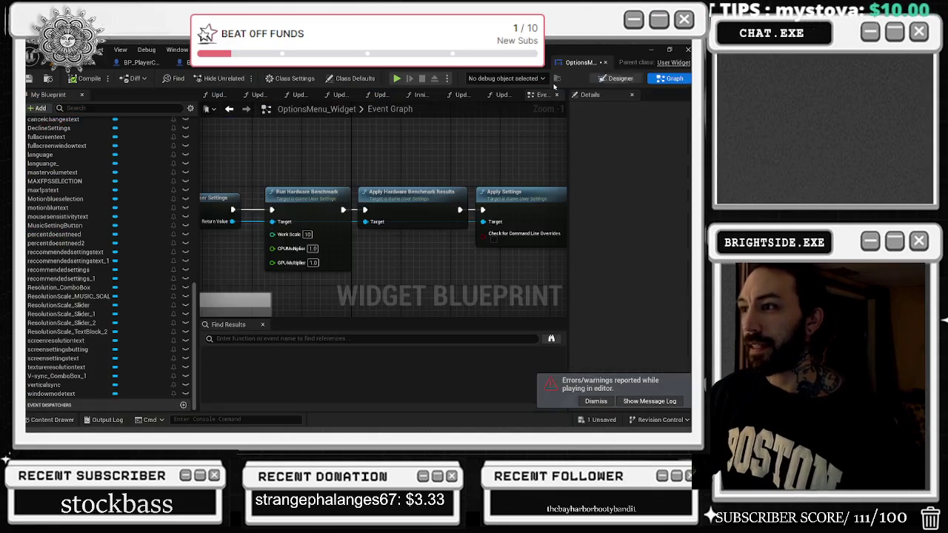
- Delete the Apply Settings node from the benchmark chain
drag(409, 142, 346, 155)
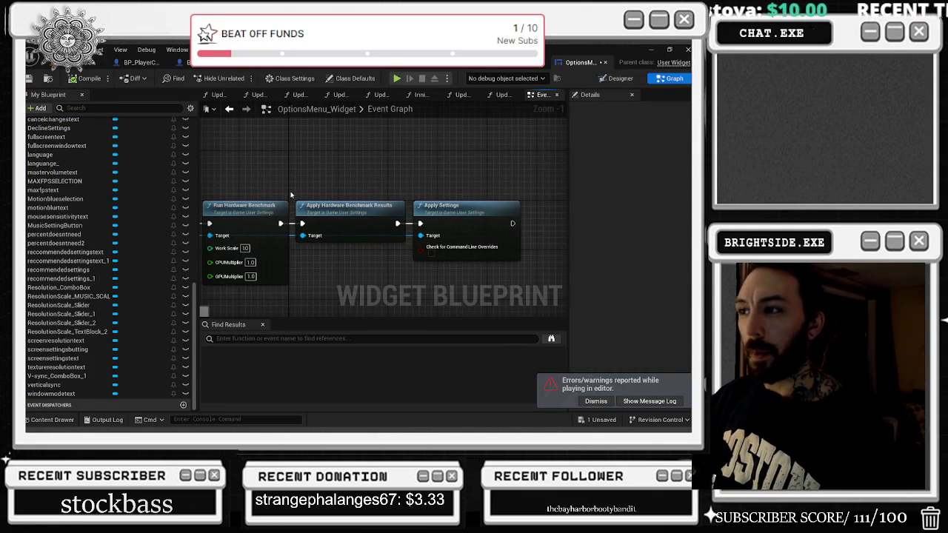
drag(426, 189, 466, 250)
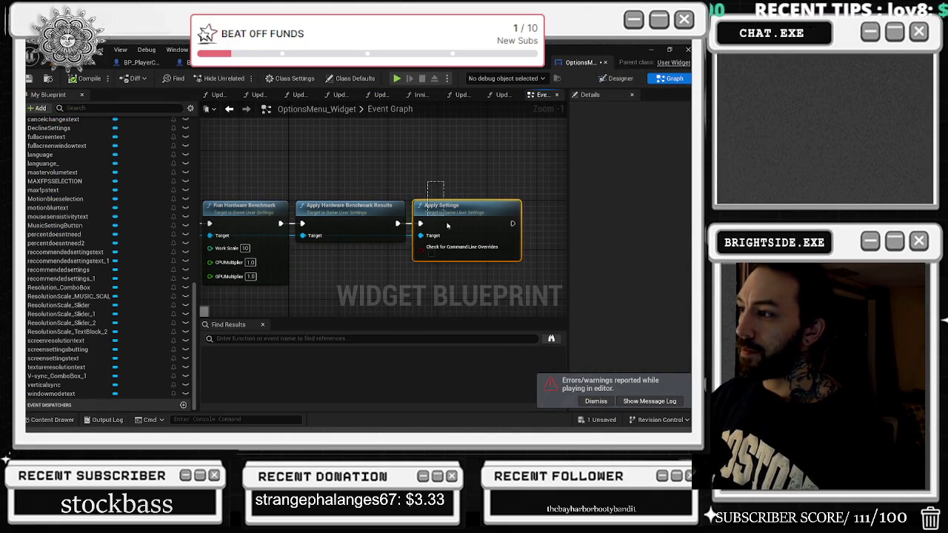
key(Delete)
- Wrap the benchmark nodes and LOW SETTINGS group in a 'HIGH SETTINGS' comment with Show Bubble When Zoomed enabled
scroll(428, 238, down, 5)
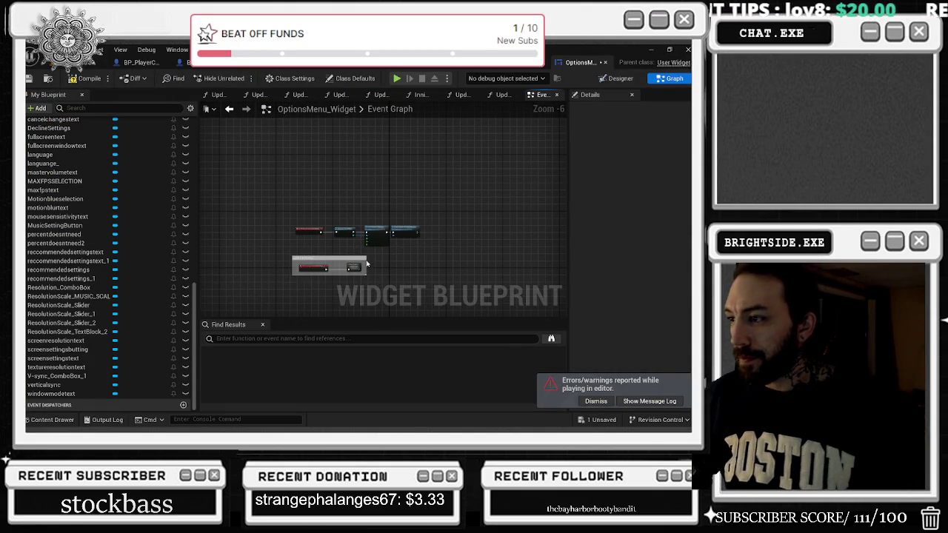
mouse_move(324, 258)
mouse_down()
mouse_move(387, 236)
mouse_move(457, 257)
mouse_up()
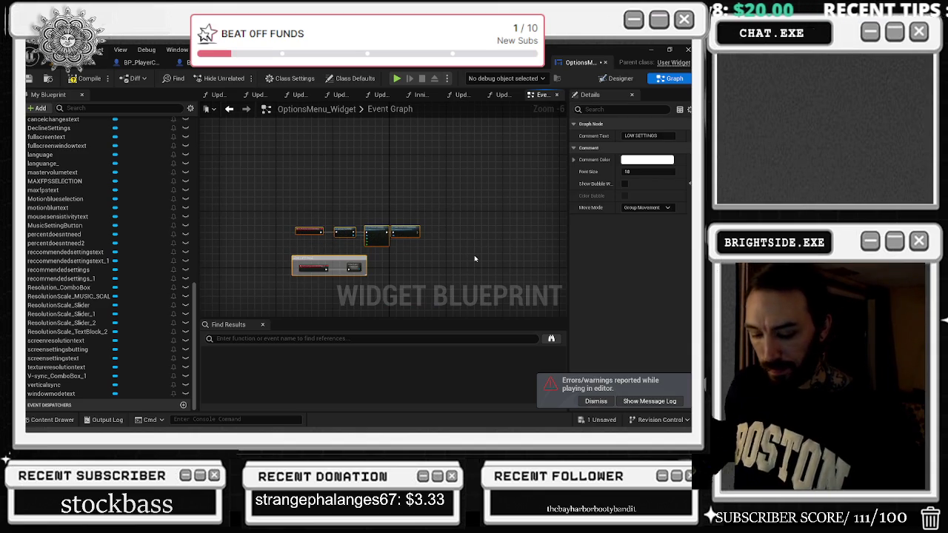
key(c)
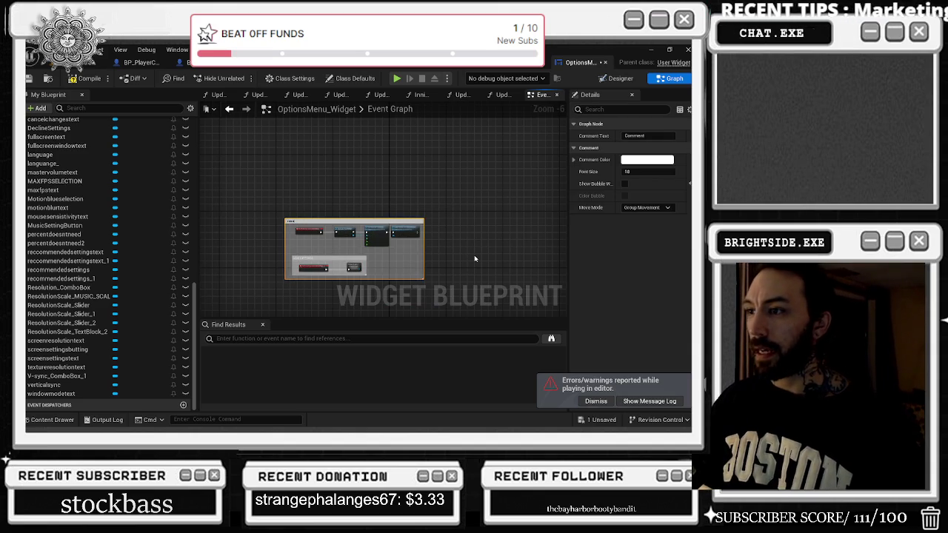
text(HIGH SETTINGS)
key(Return)
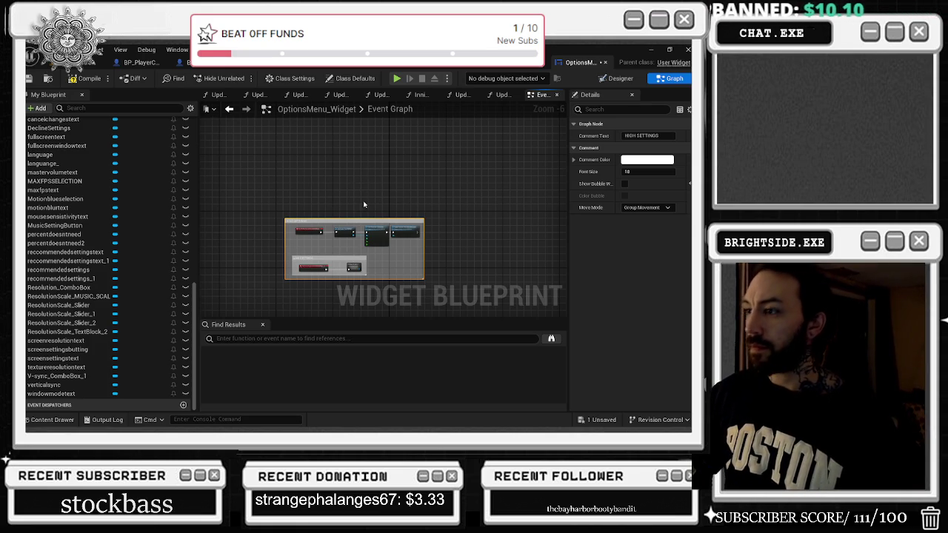
scroll(363, 187, down, 6)
click(624, 183)
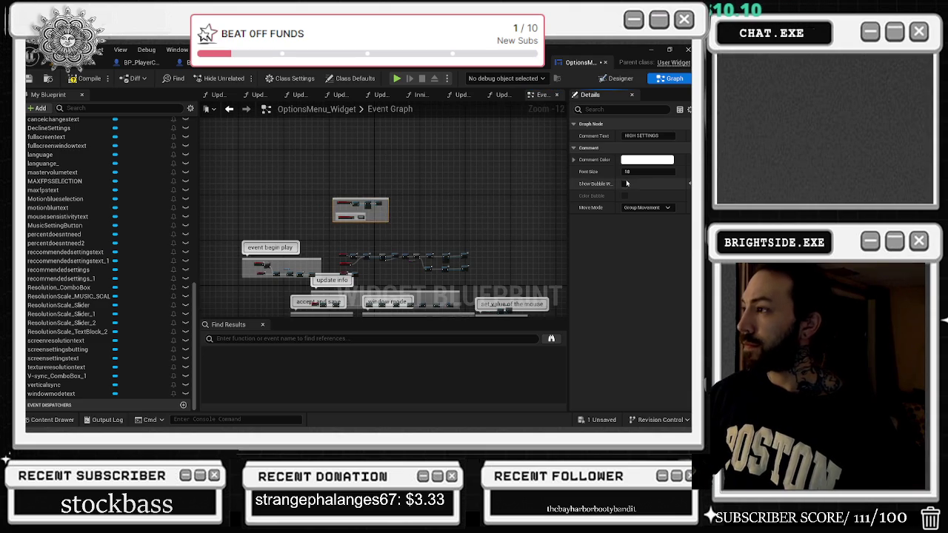
- Shift the HIGH SETTINGS comment left and the 'hit the back for language' node right, starting a rename of that node
drag(352, 200, 253, 200)
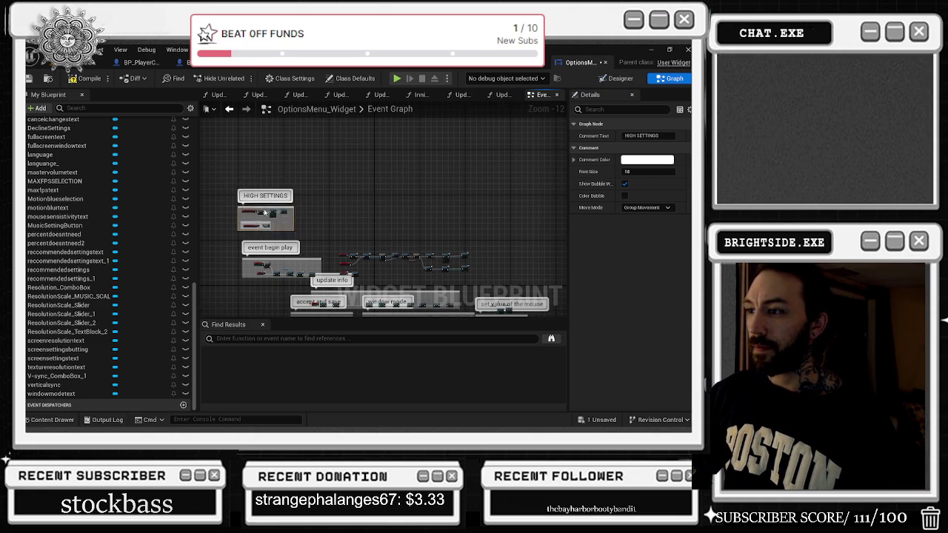
scroll(348, 257, up, 8)
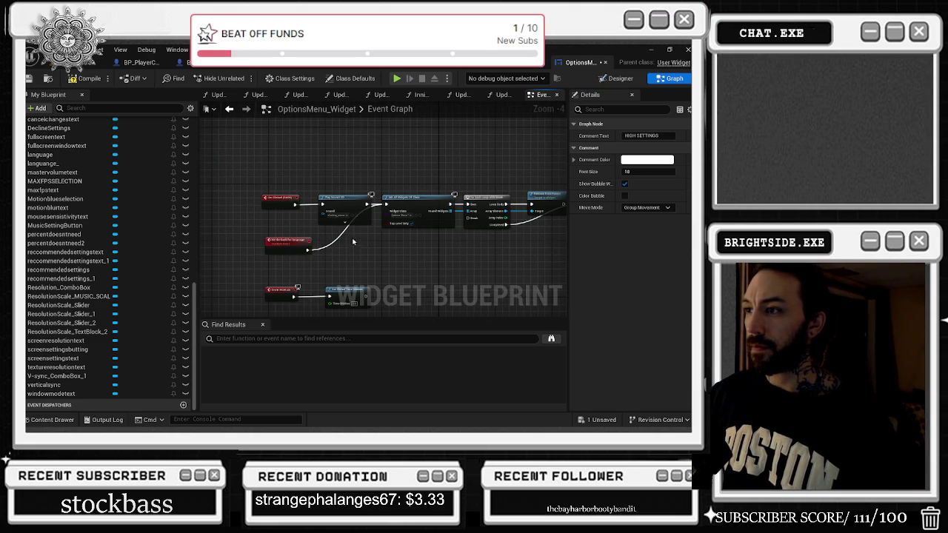
drag(291, 247, 360, 235)
scroll(364, 244, up, 2)
double_click(343, 233)
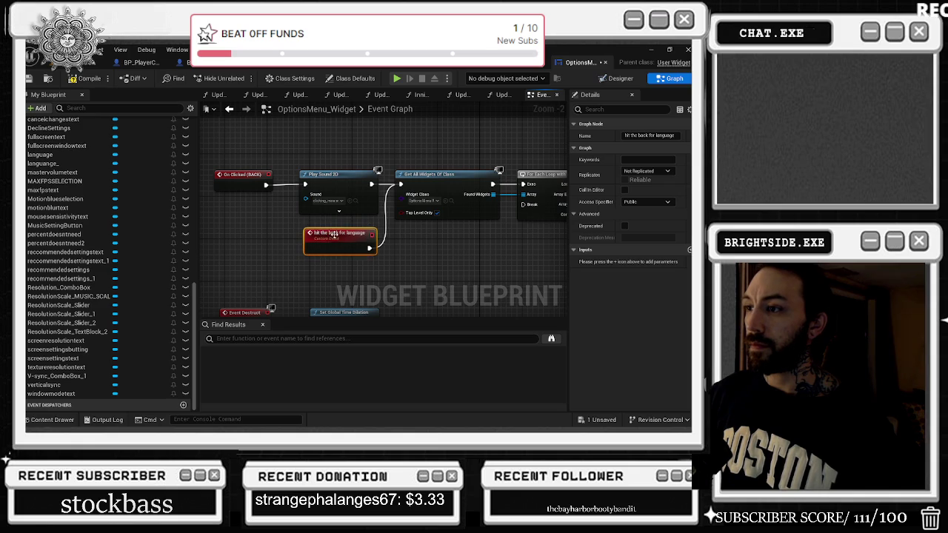
scroll(286, 221, down, 2)
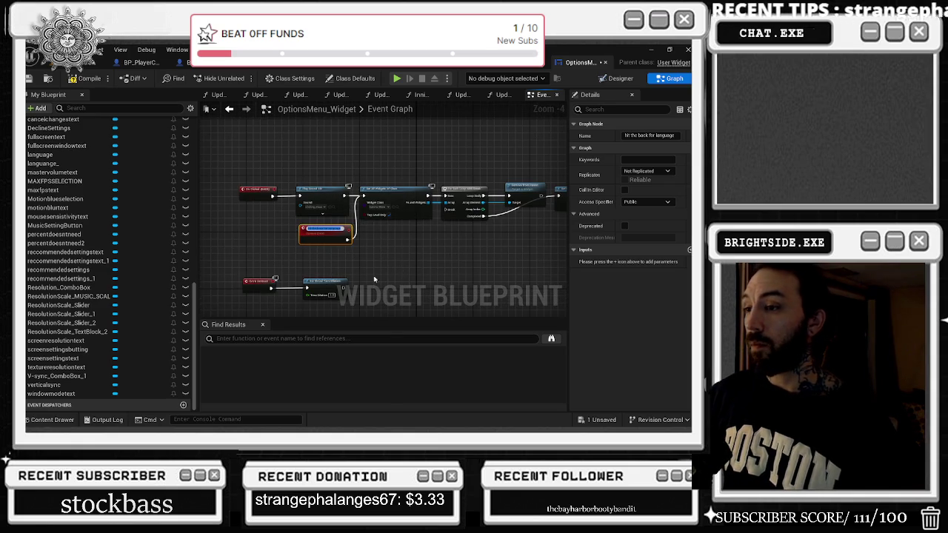
drag(374, 279, 332, 283)
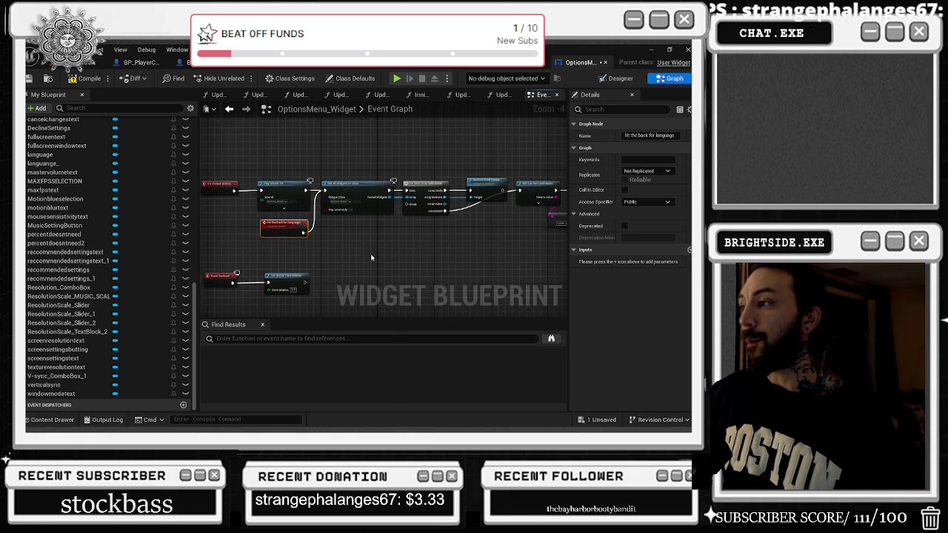
scroll(377, 169, down, 3)
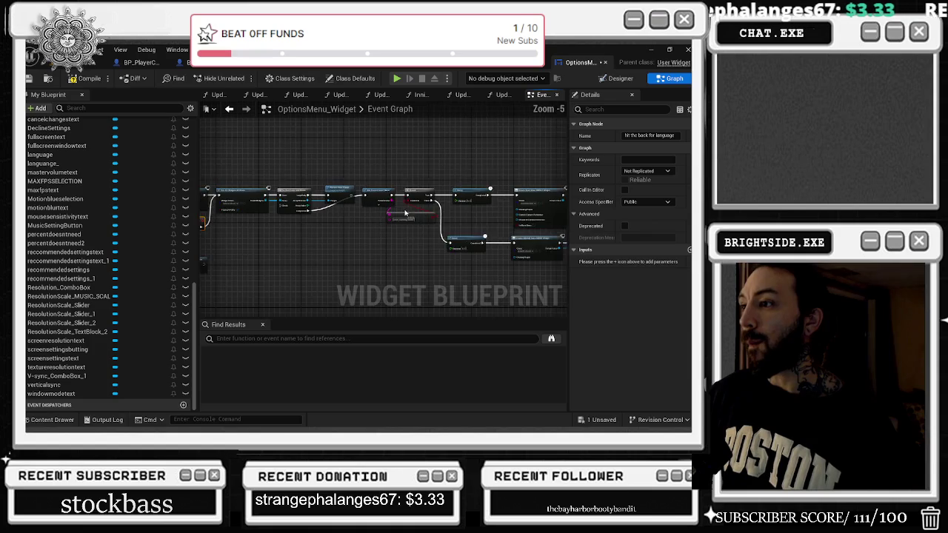
- Select and inspect the Get Current Level Name and Level_Opening_MENU nodes
mouse_move(346, 168)
mouse_down()
mouse_move(372, 192)
mouse_move(501, 236)
mouse_up()
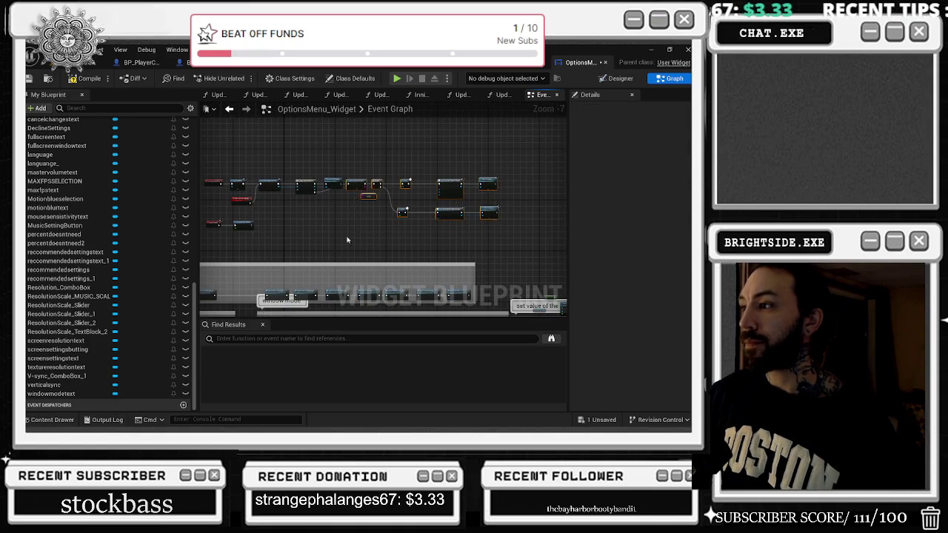
scroll(400, 178, up, 3)
mouse_move(401, 167)
mouse_down()
mouse_move(328, 154)
mouse_move(364, 178)
mouse_up()
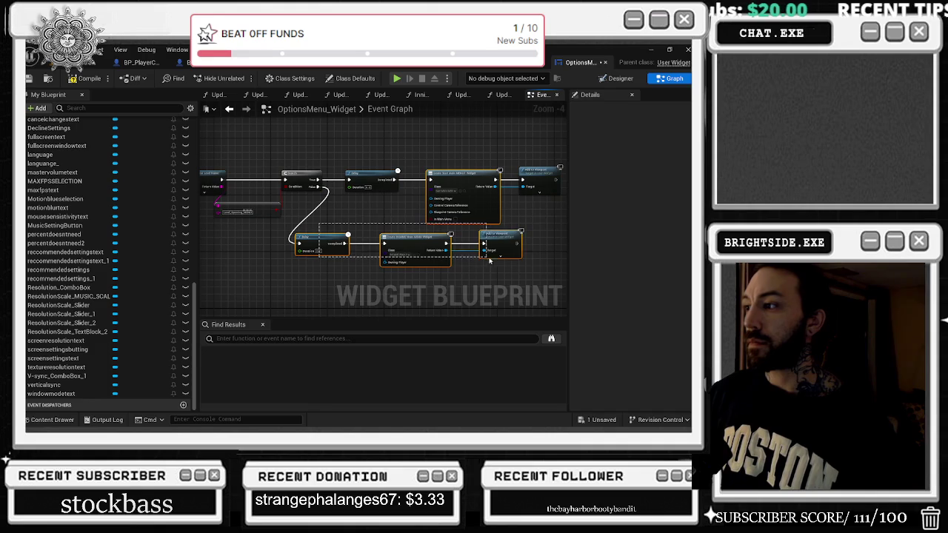
mouse_move(524, 274)
mouse_down()
mouse_move(340, 242)
mouse_move(395, 250)
mouse_up()
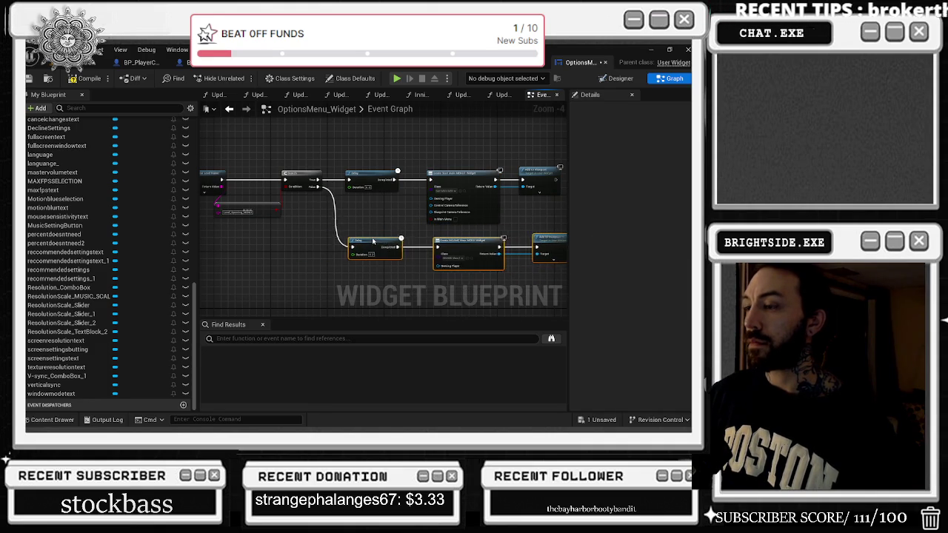
click(352, 241)
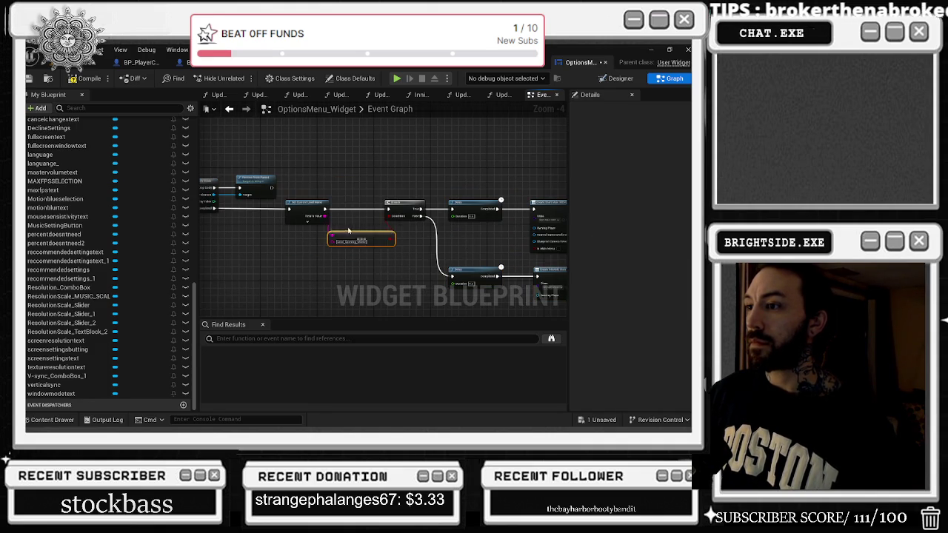
scroll(360, 216, up, 2)
click(361, 215)
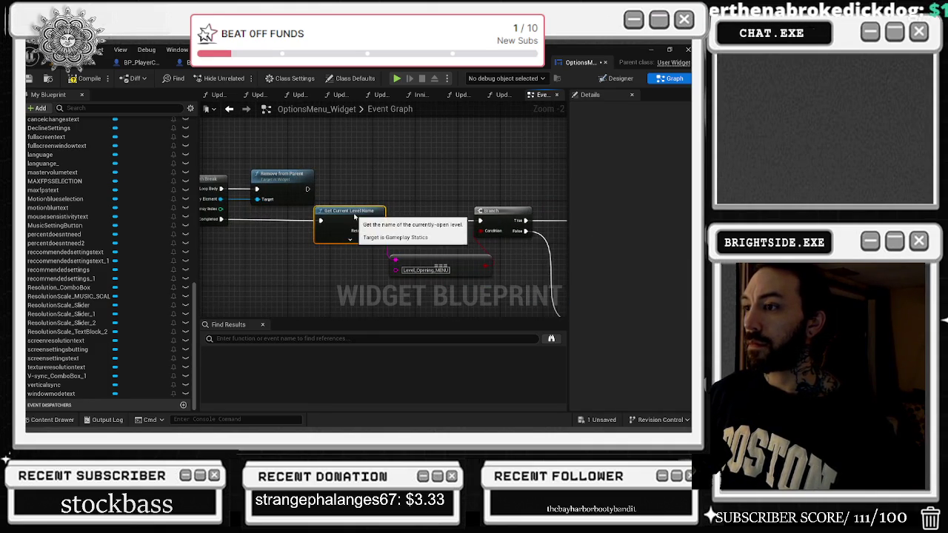
click(512, 277)
click(480, 261)
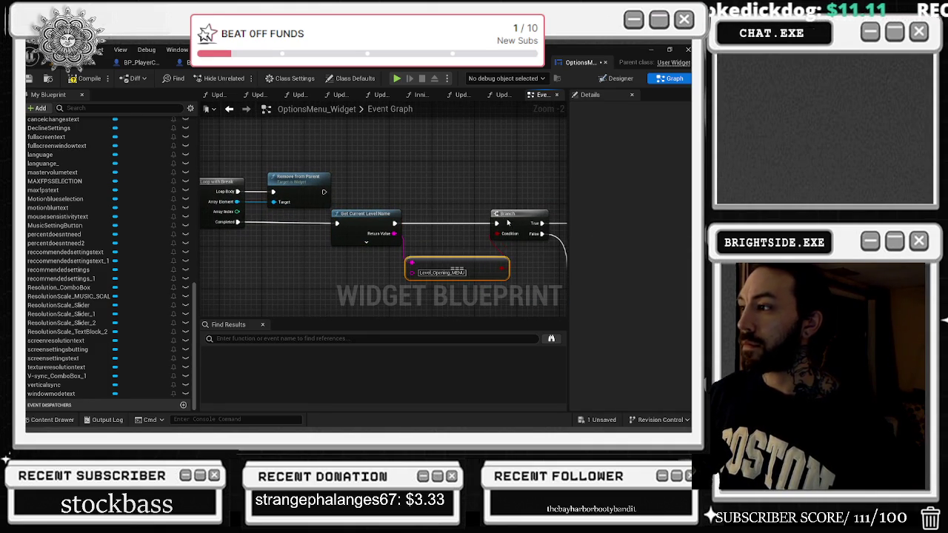
- Pan back to the left-side nodes and compile OptionsMenu_Widget
drag(324, 180, 472, 171)
mouse_move(270, 227)
mouse_down()
mouse_move(298, 239)
mouse_move(536, 257)
mouse_up()
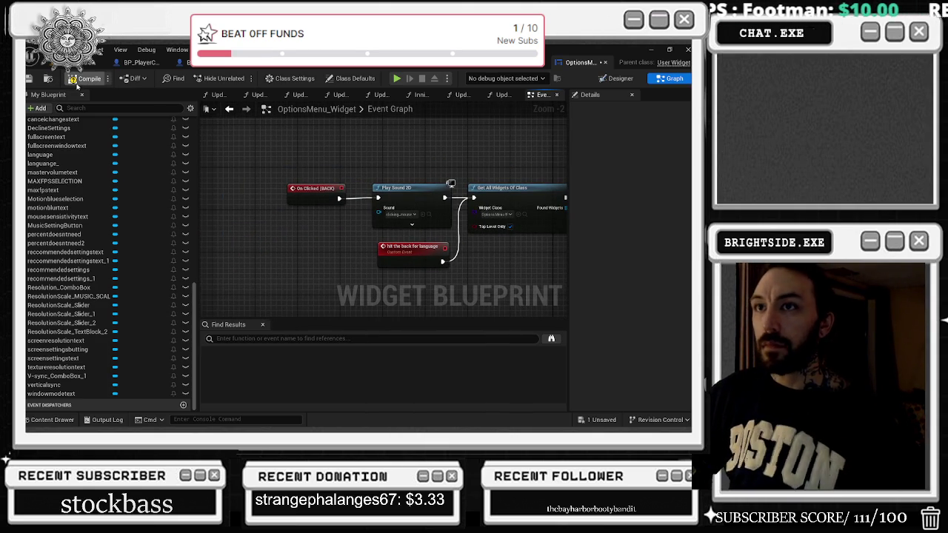
click(85, 79)
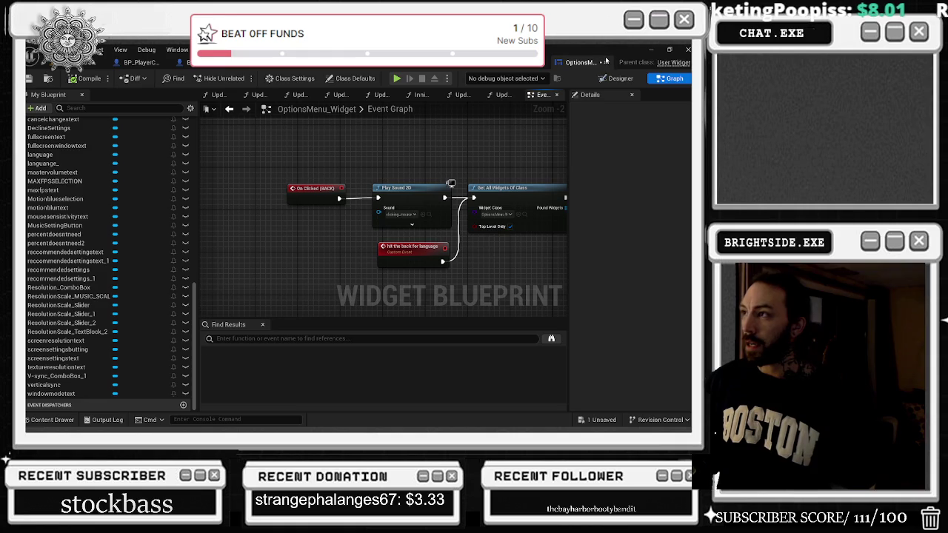
- Bring up the Demonstration_OPERA_MAIN level blueprint's Collapse Graph
click(663, 64)
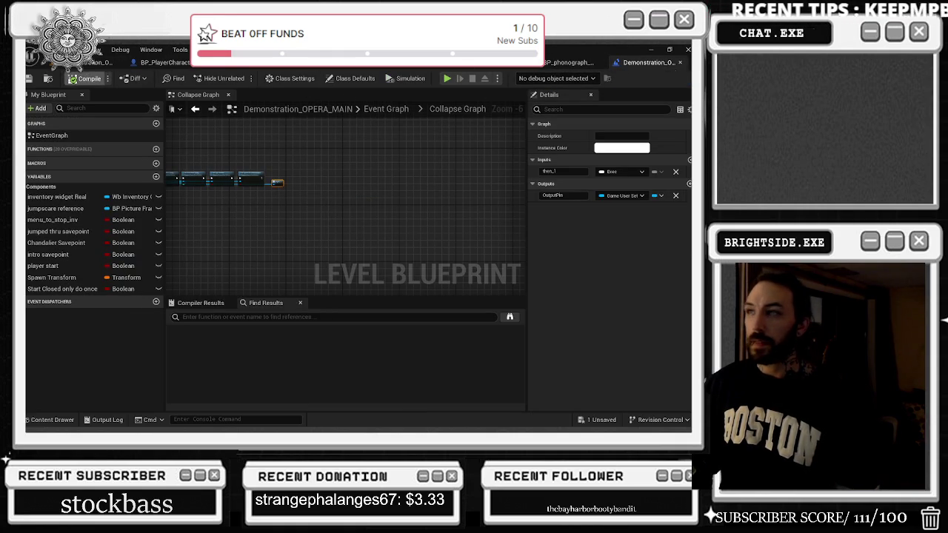
- Save the Demonstration_OPERA_MAIN map with Save Current Level
mouse_move(360, 180)
mouse_down()
mouse_move(423, 195)
mouse_move(415, 200)
mouse_move(354, 124)
mouse_up()
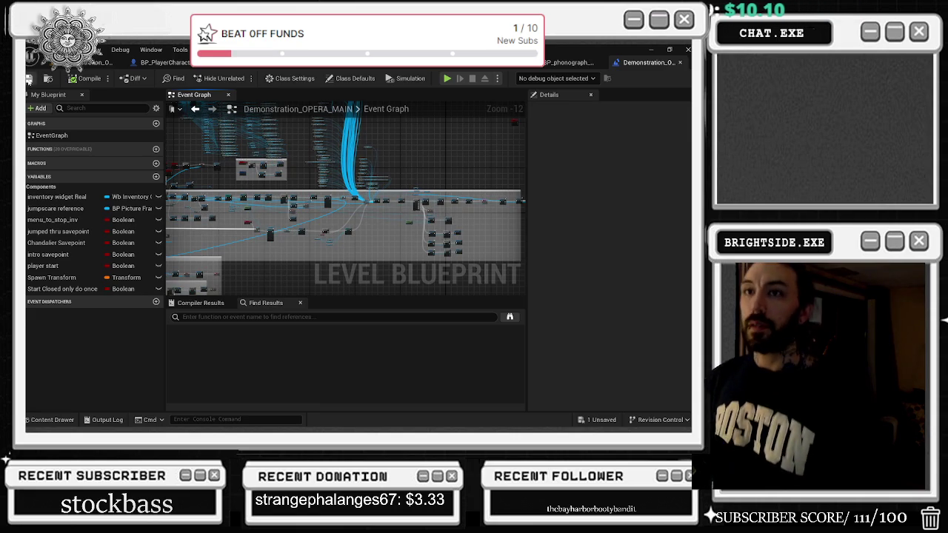
click(28, 79)
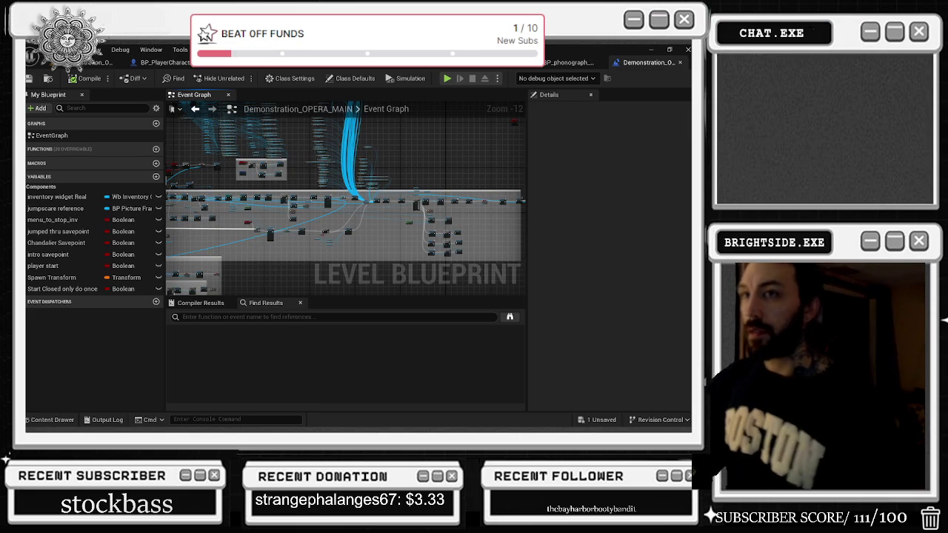
click(28, 78)
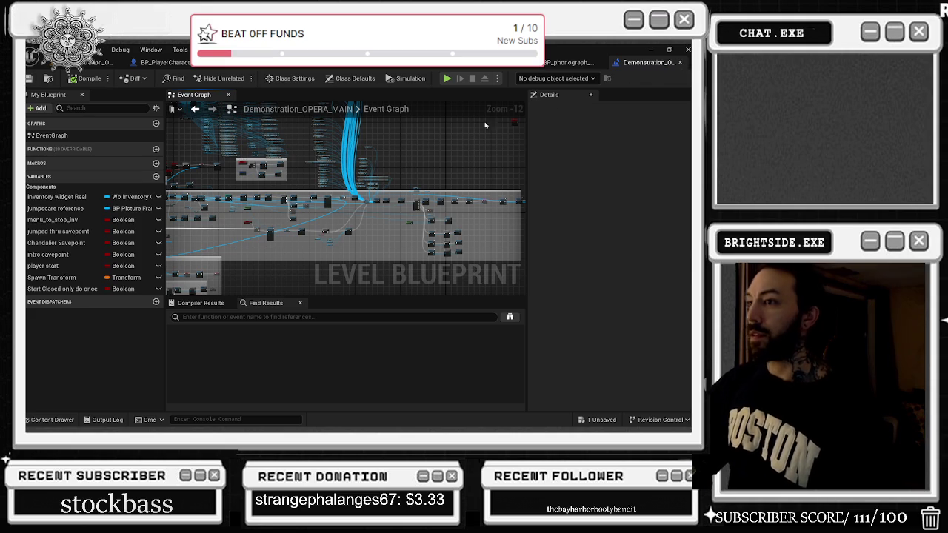
- Bring the WB_MY_OWN_BOSS_FIGHT_WIDGET designer to the front and open the Edit menu
scroll(252, 216, up, 3)
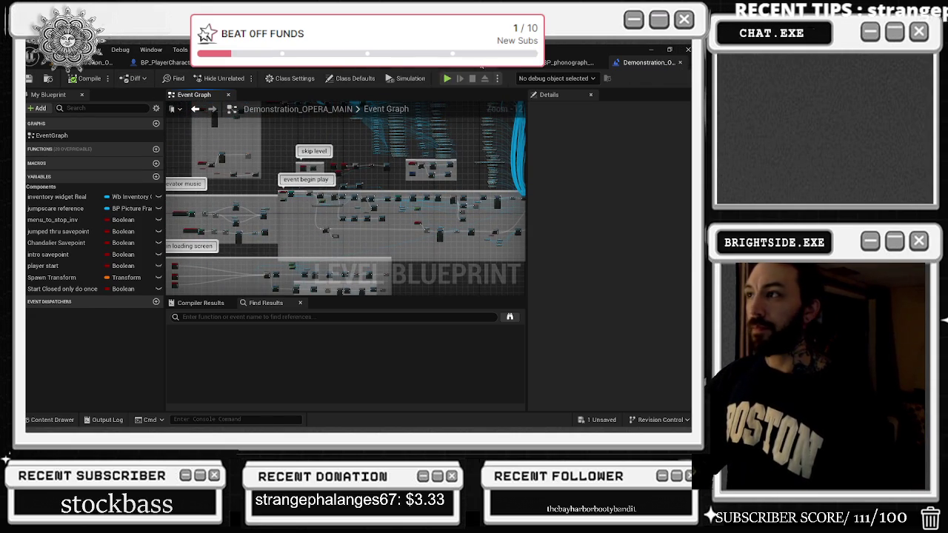
click(460, 62)
click(96, 49)
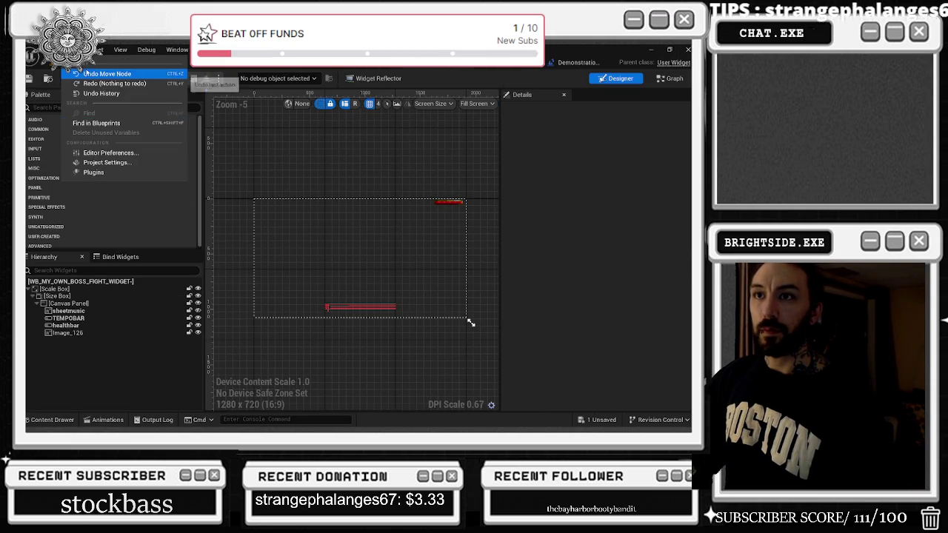
- Reopen OptionsMenu_Widget from File > Recent WidgetBlueprint Assets
click(50, 49)
mouse_move(111, 94)
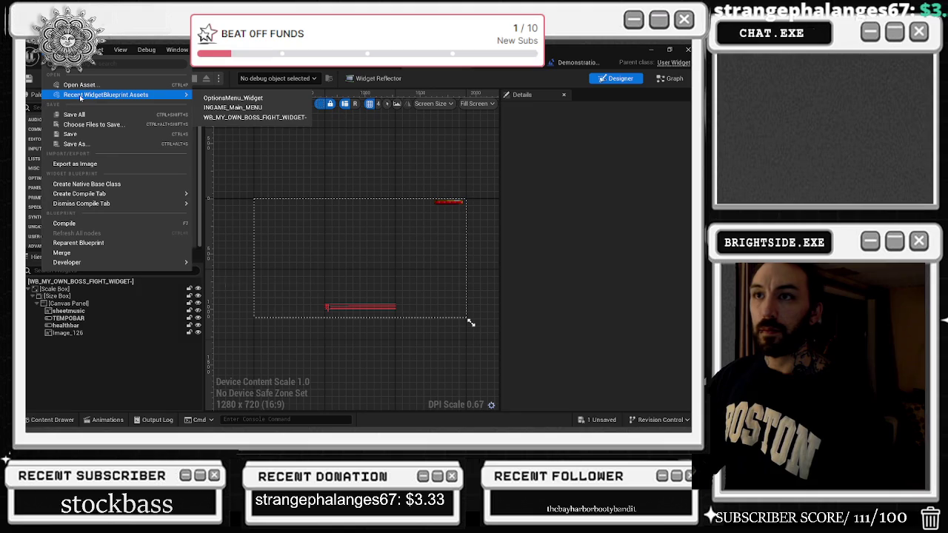
click(226, 98)
- Review the HIGH SETTINGS benchmark nodes, then save and close the OptionsMenu_Widget editor
scroll(318, 229, up, 3)
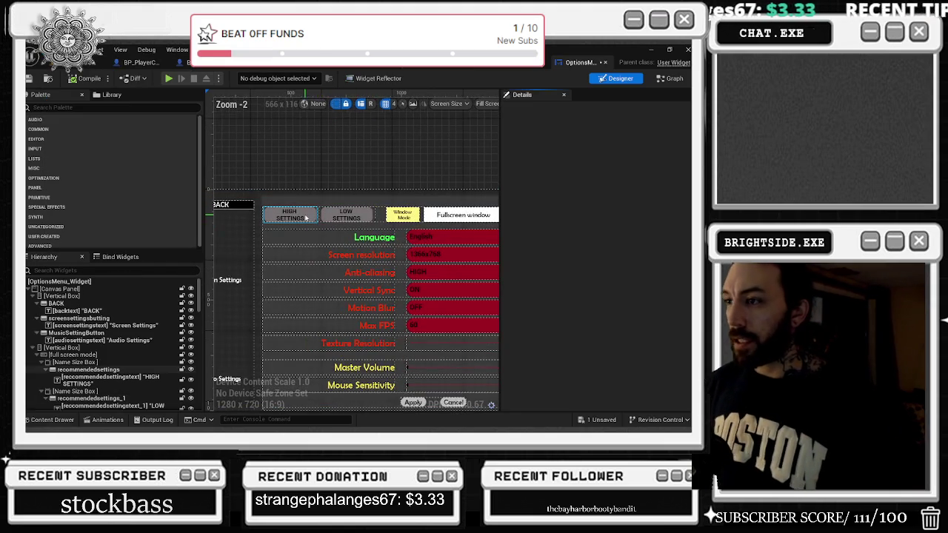
click(293, 215)
scroll(539, 210, down, 10)
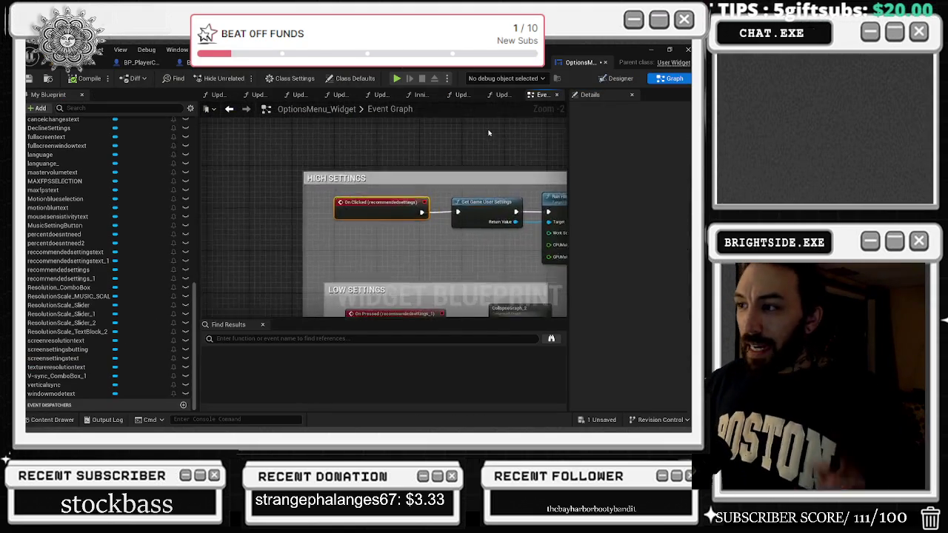
scroll(247, 181, up, 1)
key(ctrl+a)
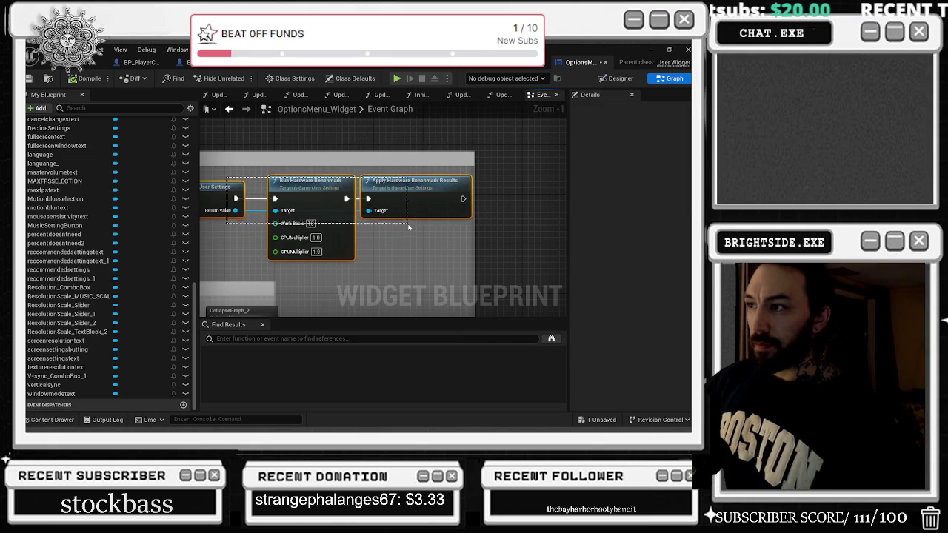
key(ctrl+s)
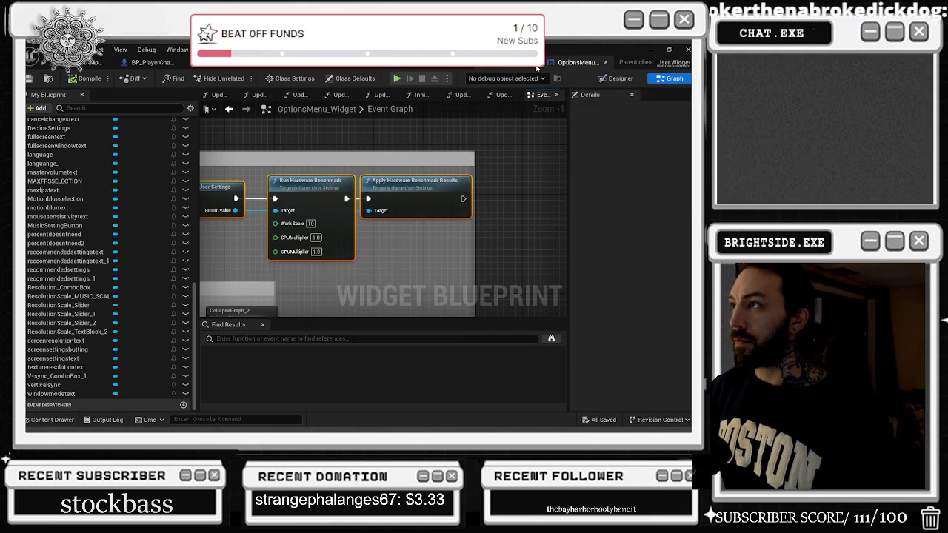
key(ctrl+w)
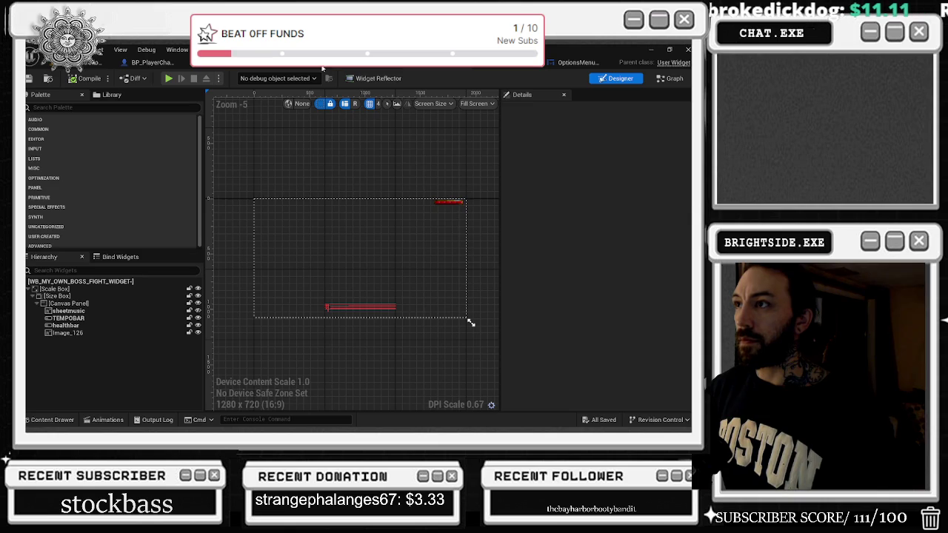
- Close the boss-fight widget, final-boss and second-phase boss blueprint editors
key(ctrl+w)
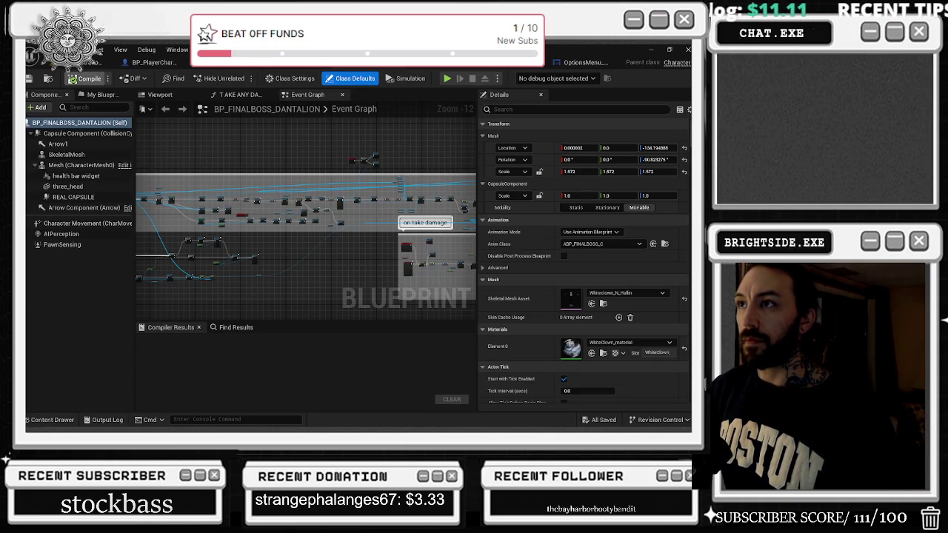
key(ctrl+w)
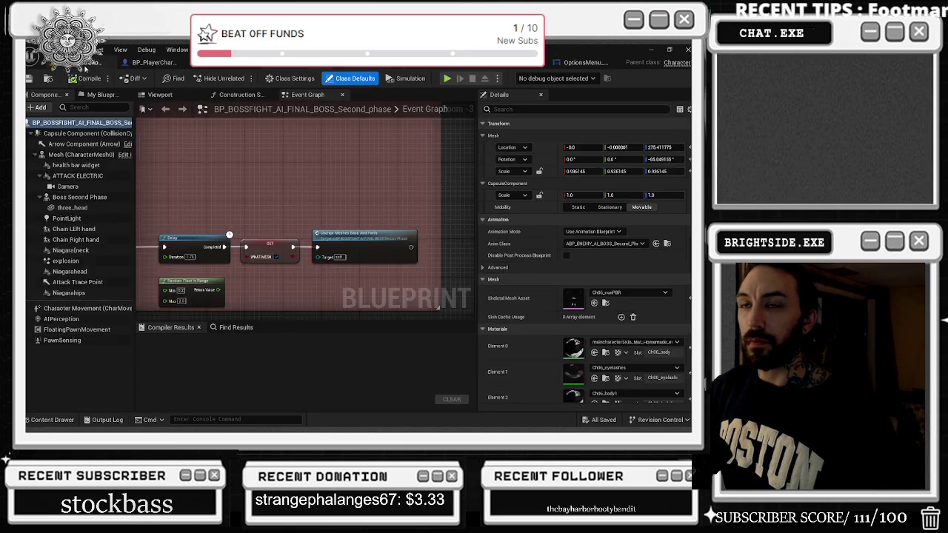
key(ctrl+w)
- Open the Windmills folder in the Content Drawer and minimize the main editor window
click(52, 419)
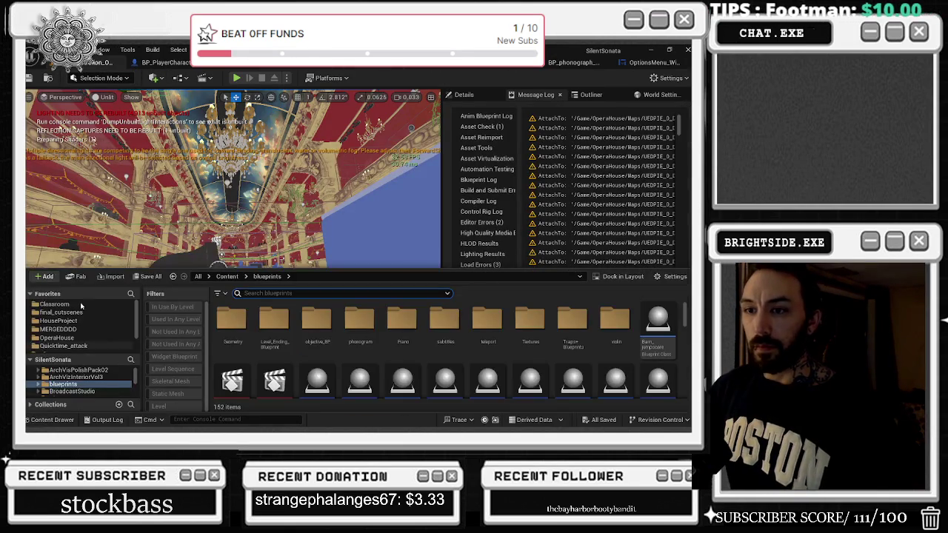
scroll(97, 316, down, 3)
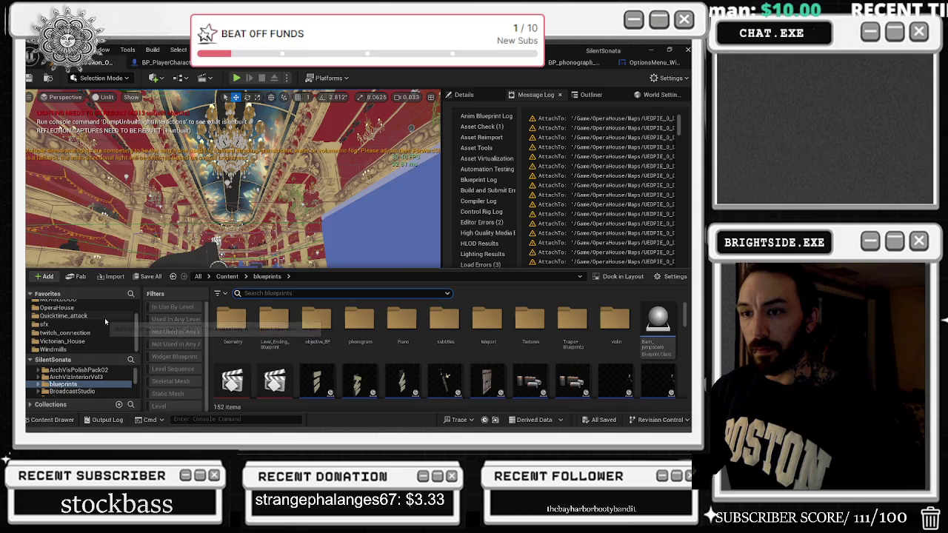
click(99, 349)
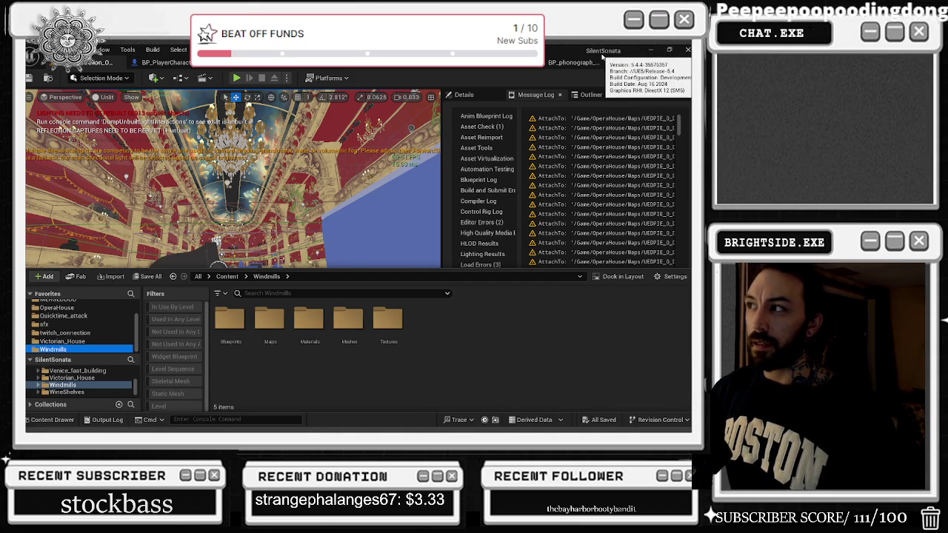
click(651, 50)
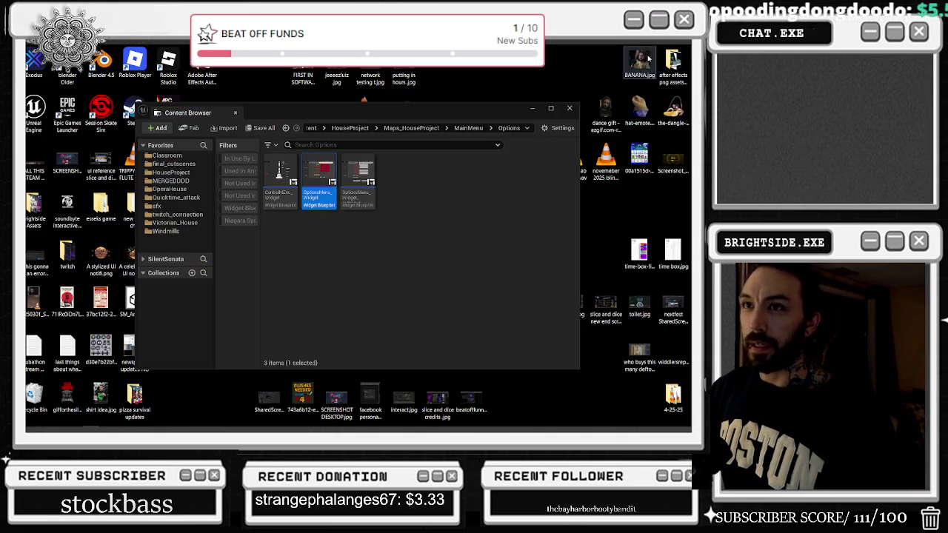
- Reveal OptionsMenu_Widget.uasset (1.32 MB) in Explorer, close it, and restore the SilentSonata editor
right_click(329, 186)
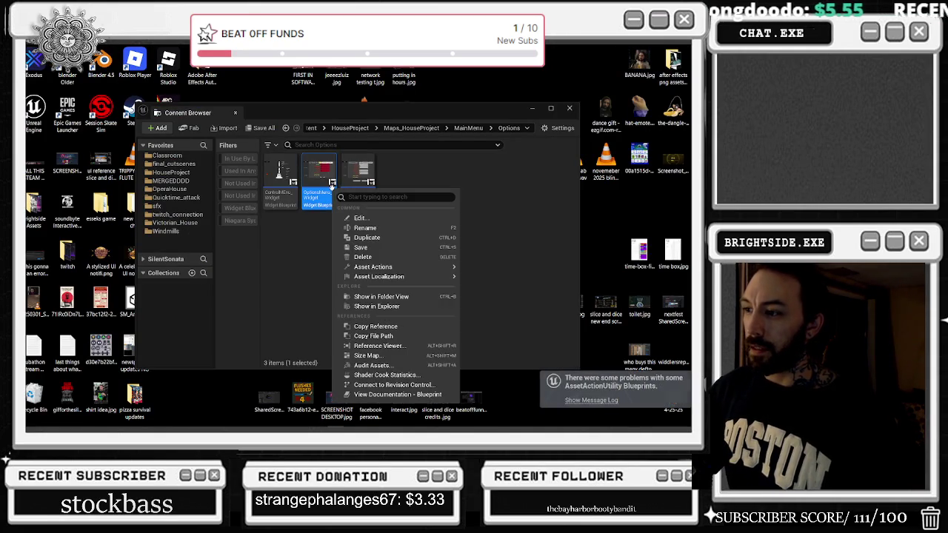
click(390, 310)
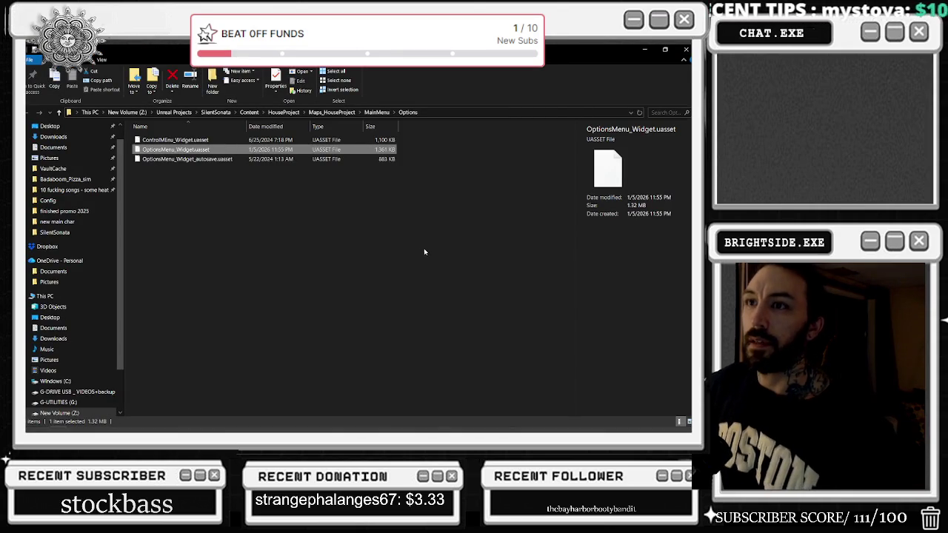
key(alt+F4)
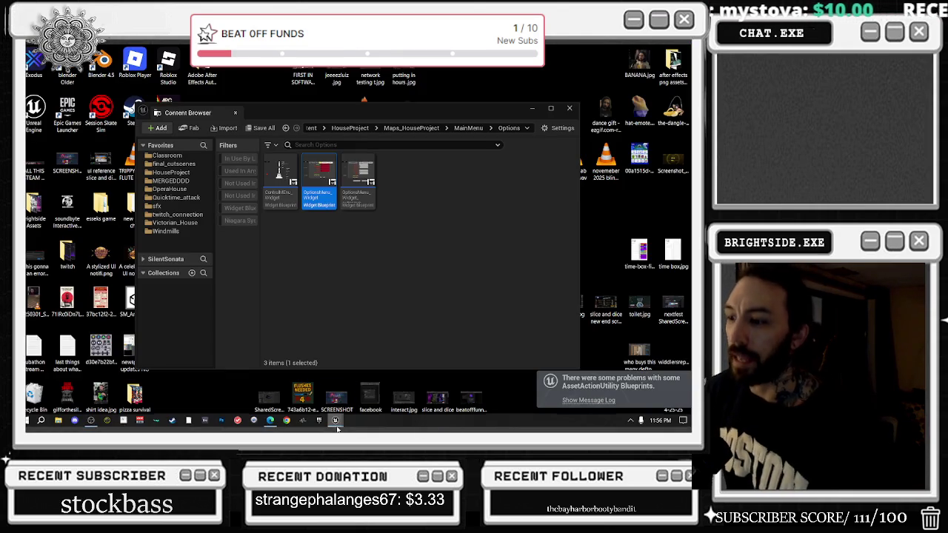
mouse_move(333, 423)
click(379, 381)
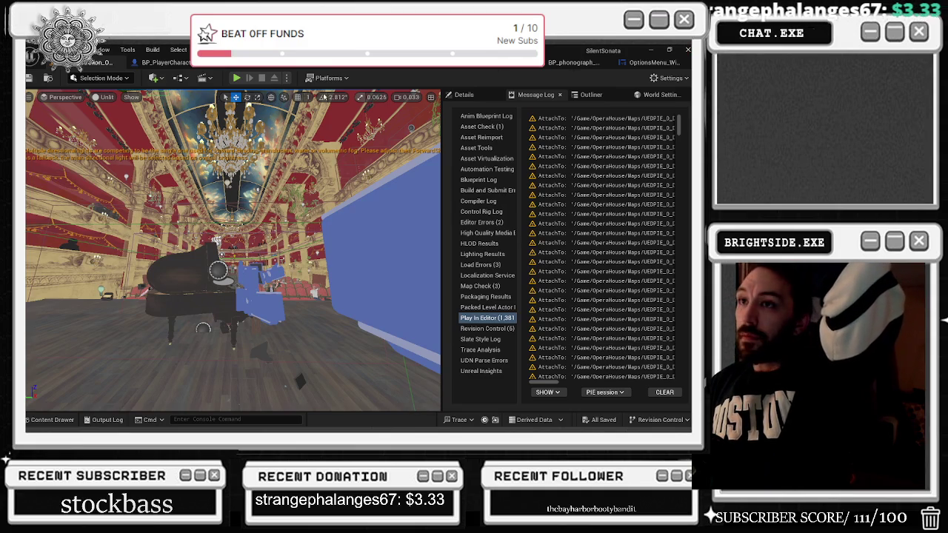
- Clear the Level filter, browse All content, and open Level_Opening_MENU from the Content Browser
click(50, 421)
scroll(88, 327, up, 3)
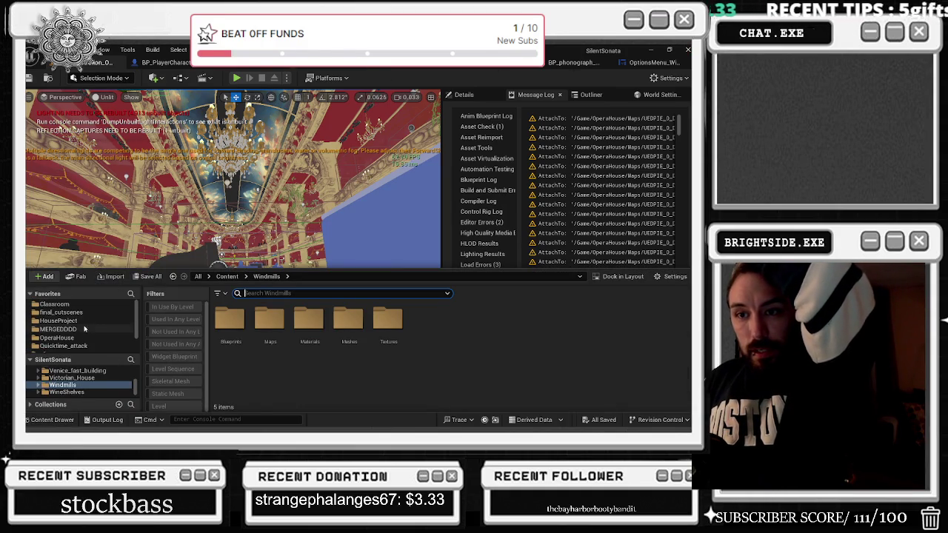
click(91, 307)
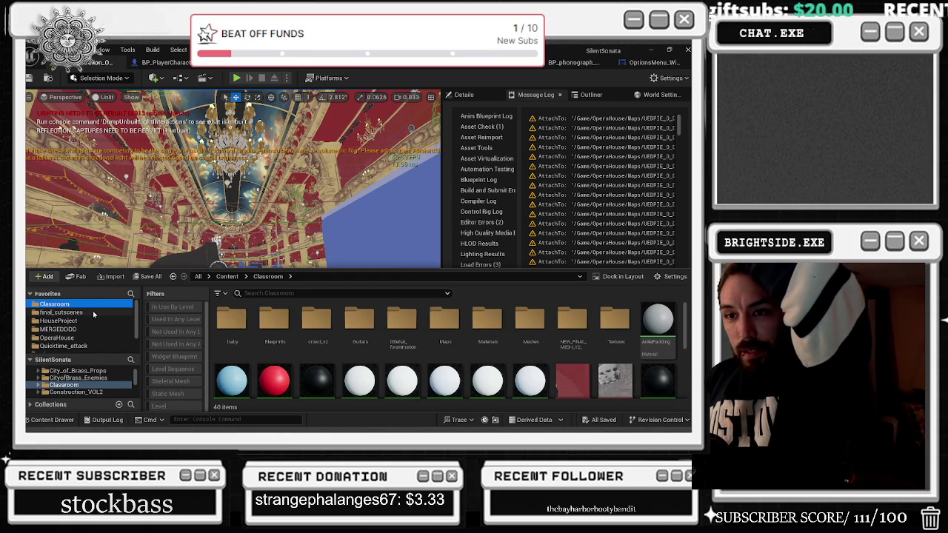
scroll(93, 315, down, 3)
click(189, 406)
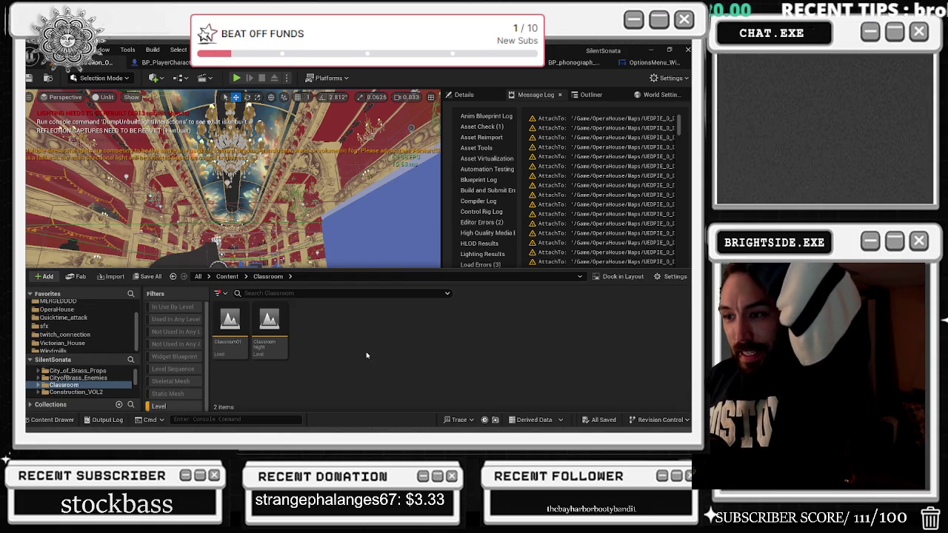
scroll(104, 379, up, 5)
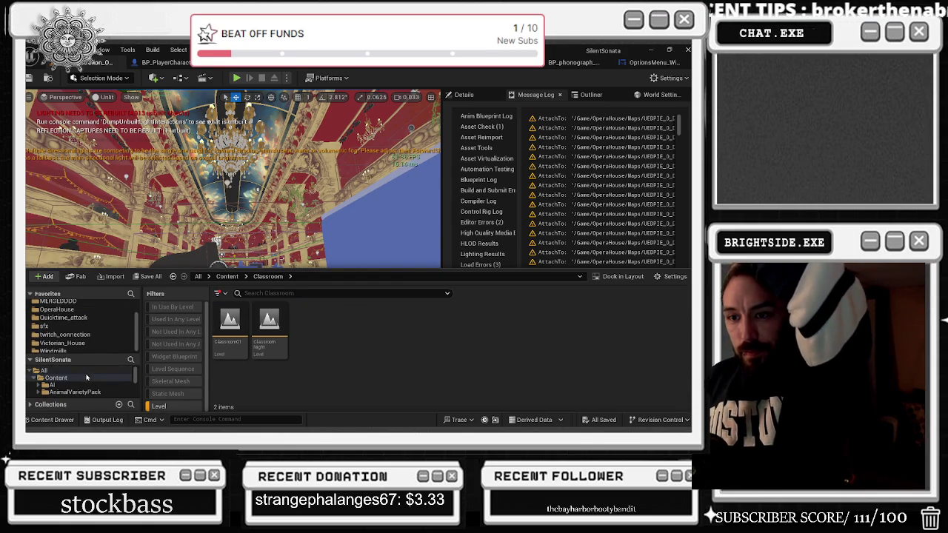
click(84, 371)
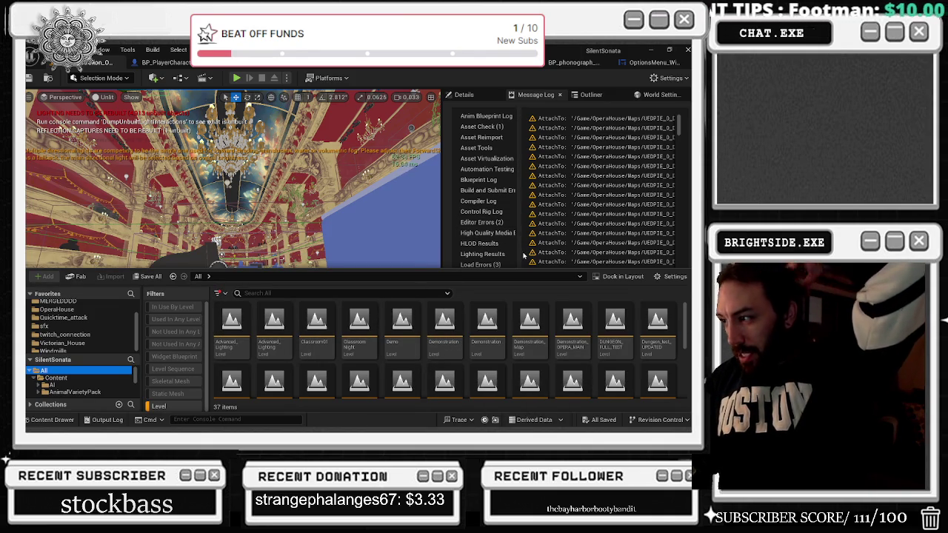
scroll(571, 329, down, 2)
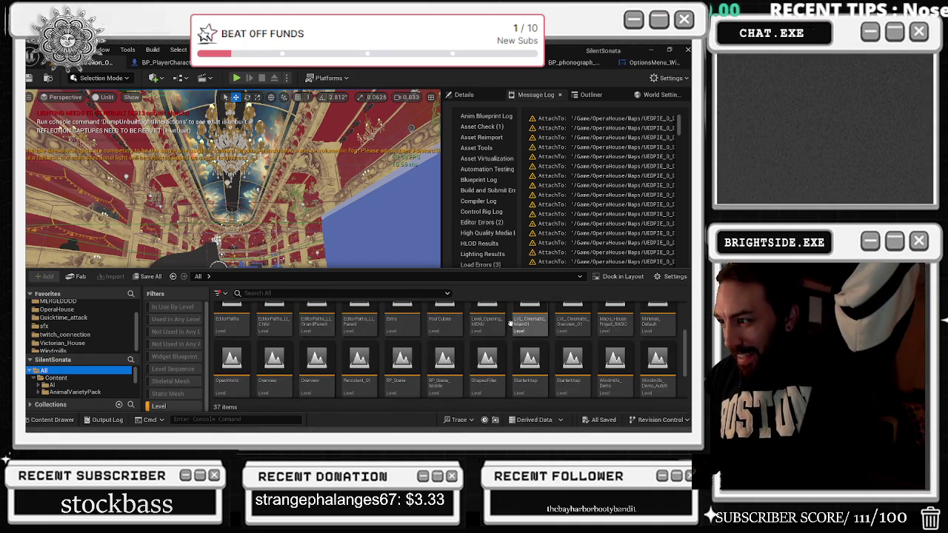
double_click(484, 333)
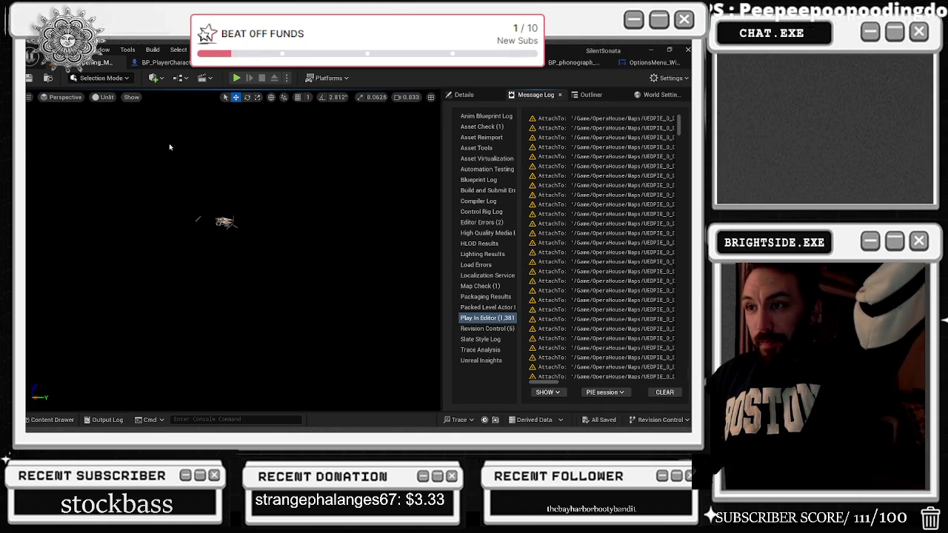
- Play-test the Silent Sonata title menu in the editor, then stop it with Escape
click(238, 81)
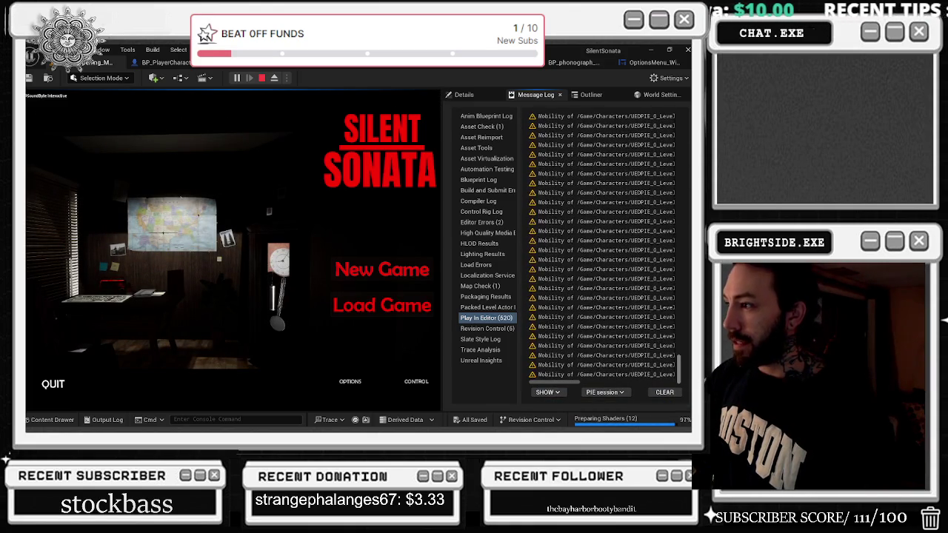
mouse_move(555, 383)
mouse_down()
mouse_move(594, 384)
mouse_move(556, 385)
mouse_up()
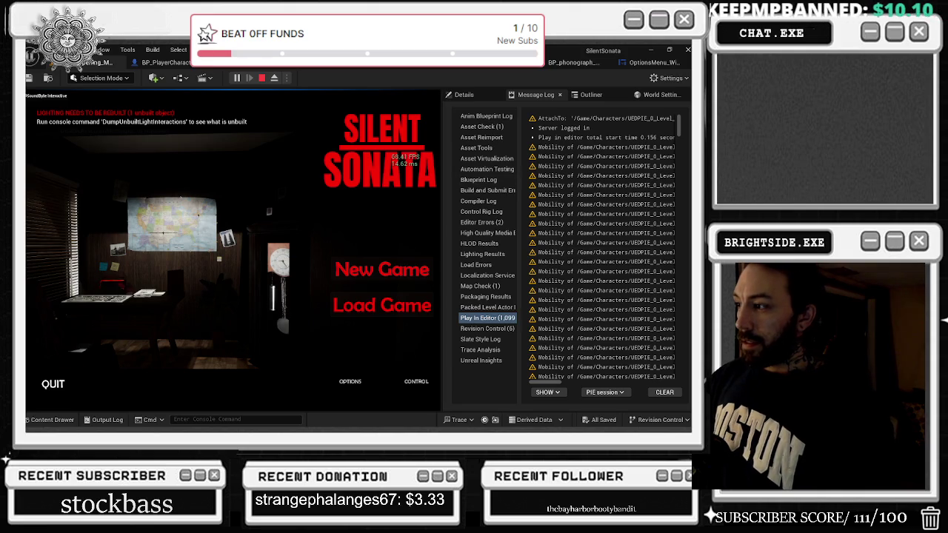
key(Escape)
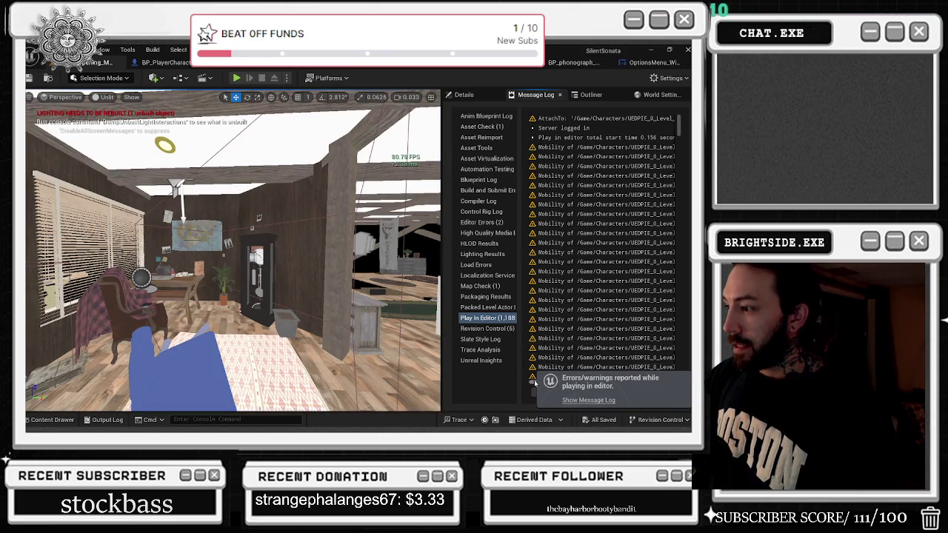
- Scroll the Message Log sideways and select the first SpotLight_0 'Movable' mobility warning
scroll(535, 382, right, 10)
scroll(545, 376, left, 10)
scroll(535, 374, right, 10)
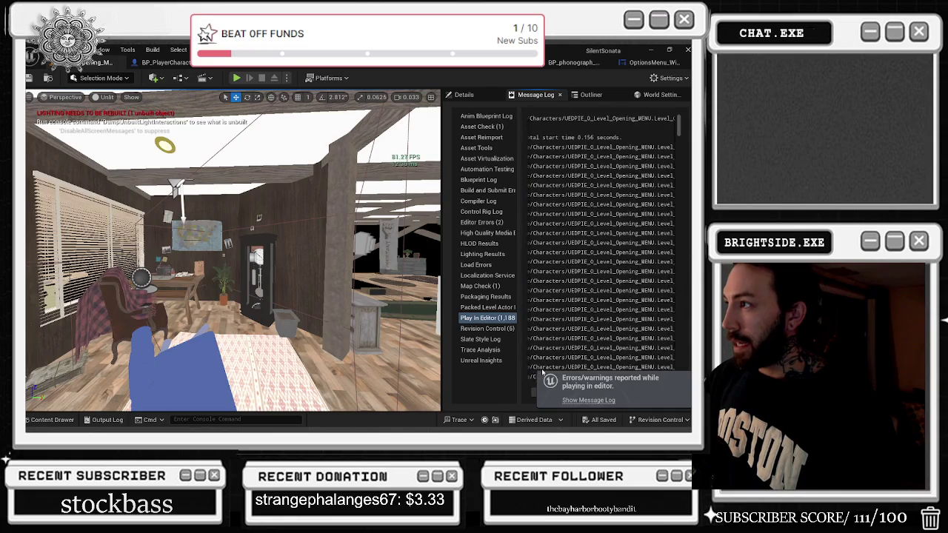
scroll(553, 371, right, 10)
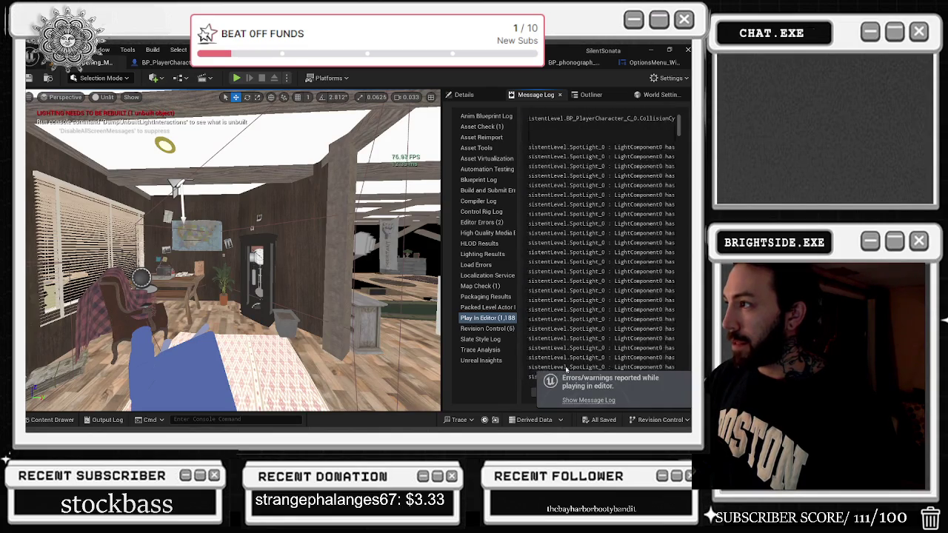
scroll(571, 371, left, 10)
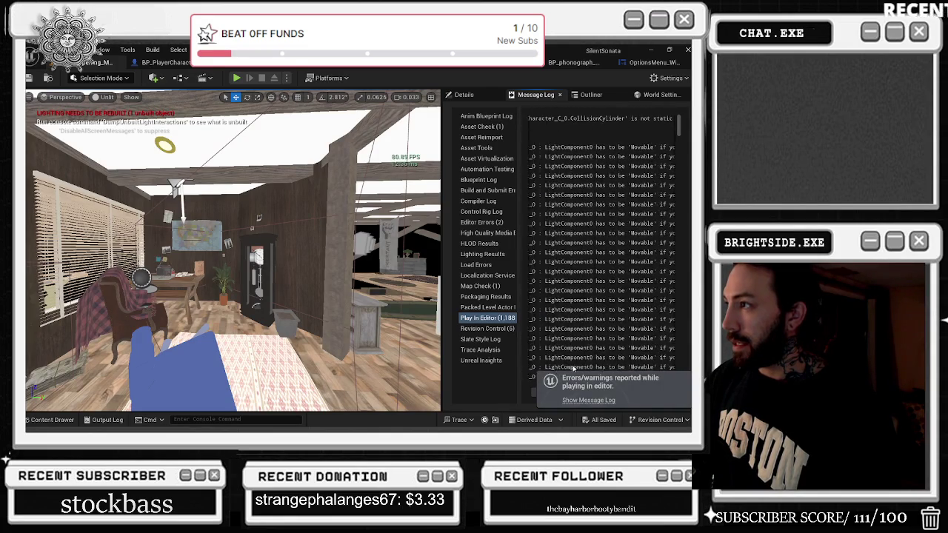
scroll(559, 368, left, 10)
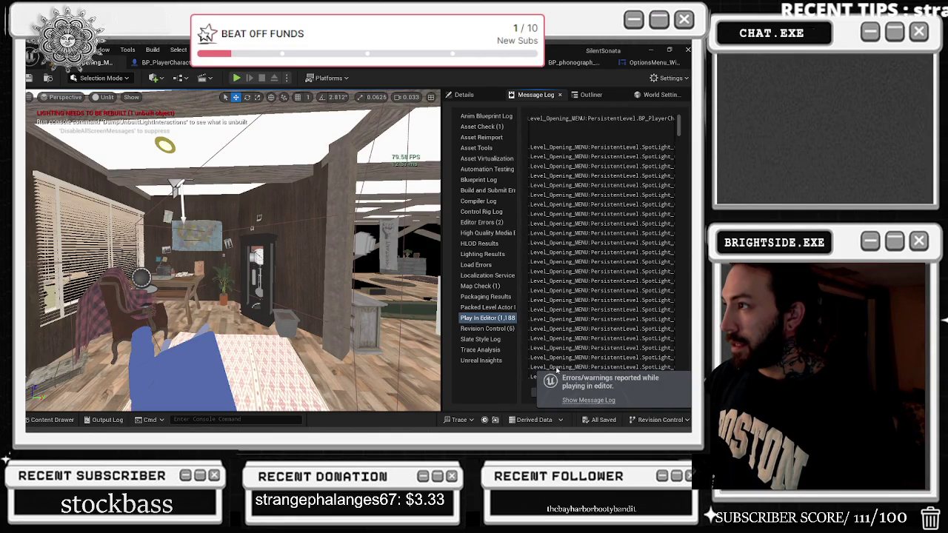
scroll(537, 370, right, 10)
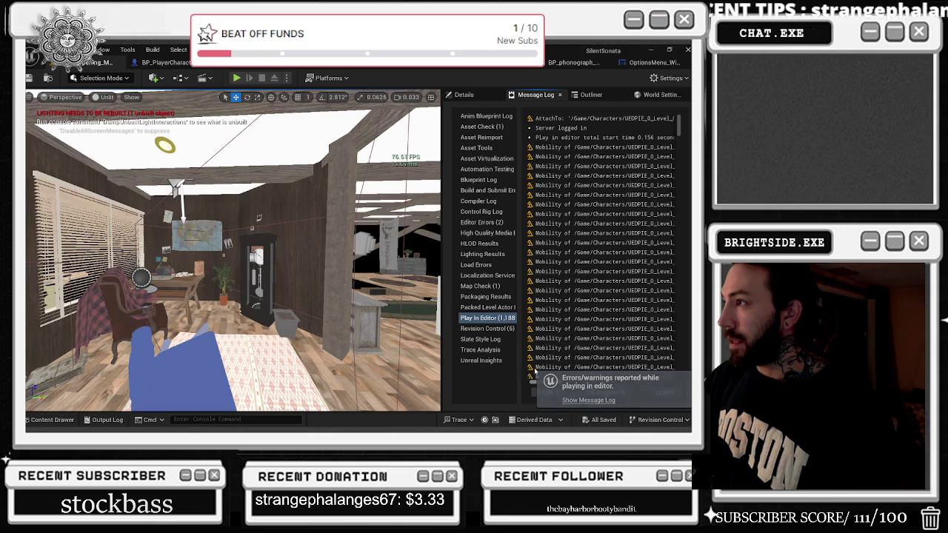
scroll(547, 366, right, 10)
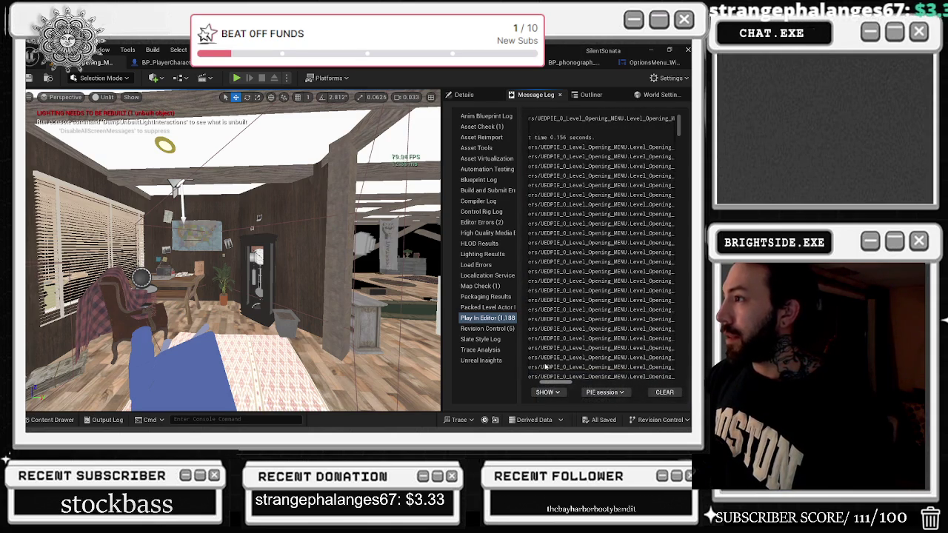
scroll(552, 366, right, 10)
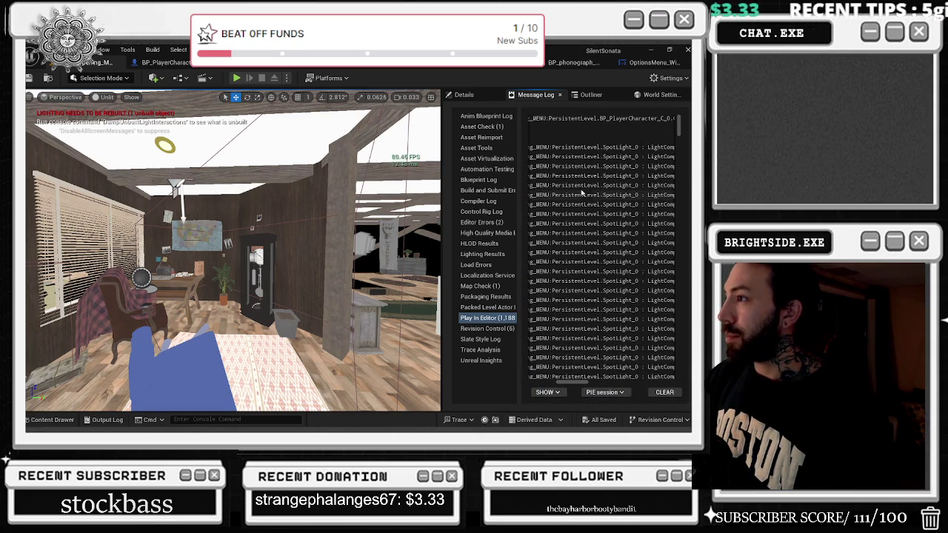
click(643, 148)
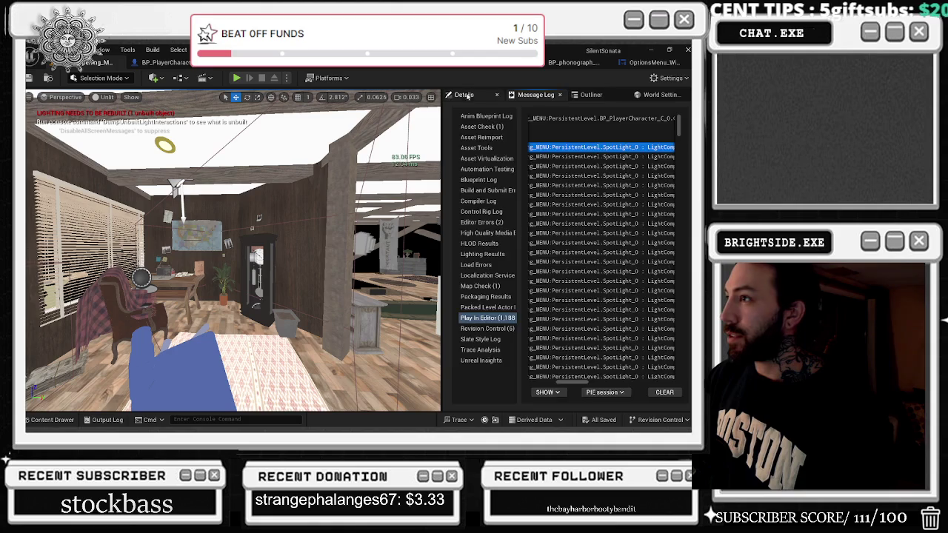
- Find and select SpotLight4 in the Outliner by searching 'spo'
click(464, 95)
click(592, 95)
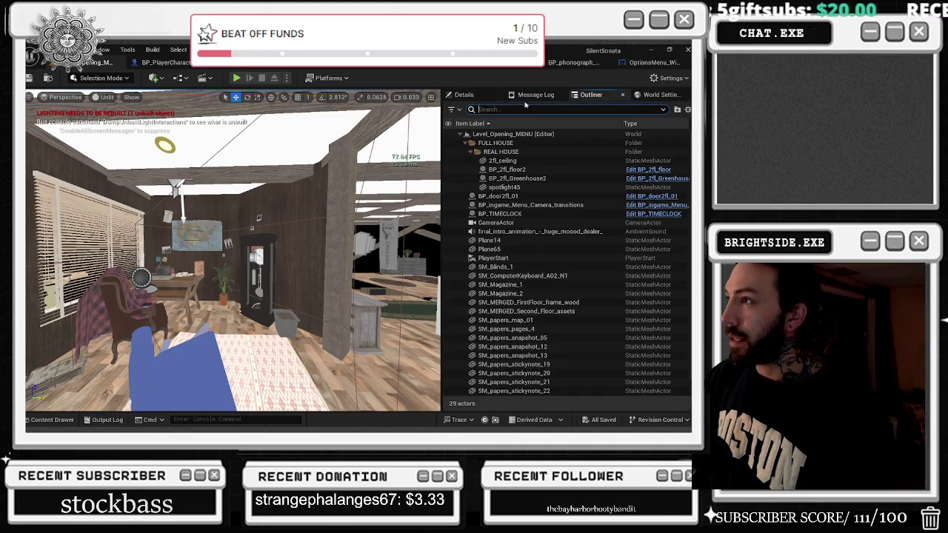
text(spo)
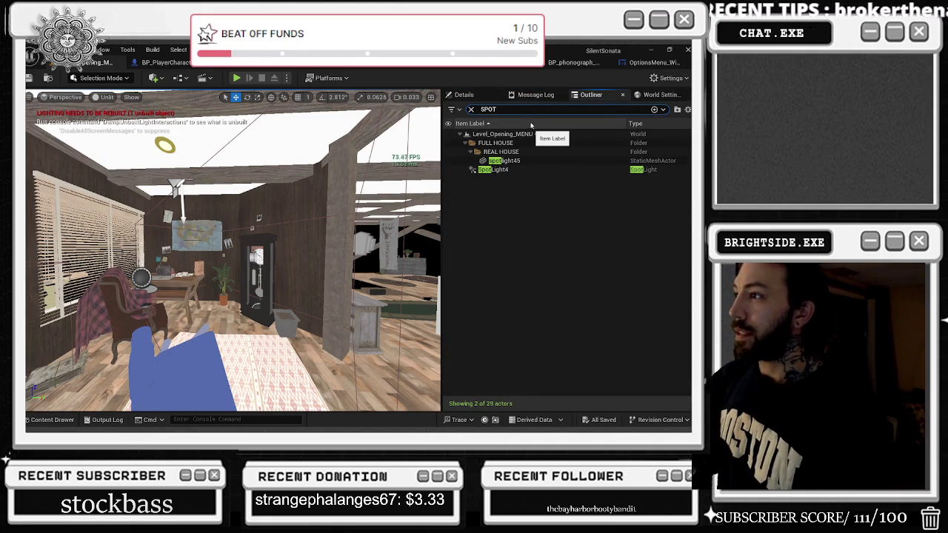
click(537, 170)
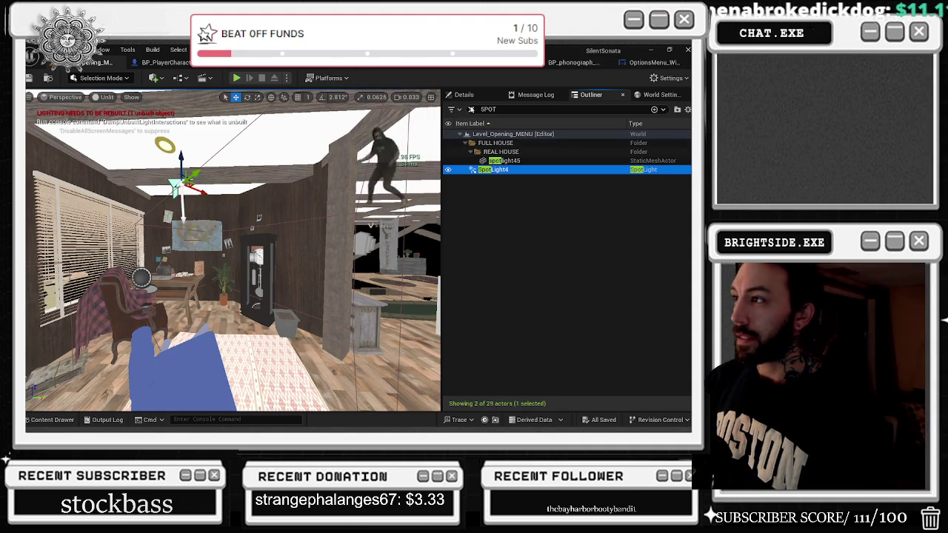
- Set SpotLight4's Mobility to Movable and return to the Message Log
click(464, 94)
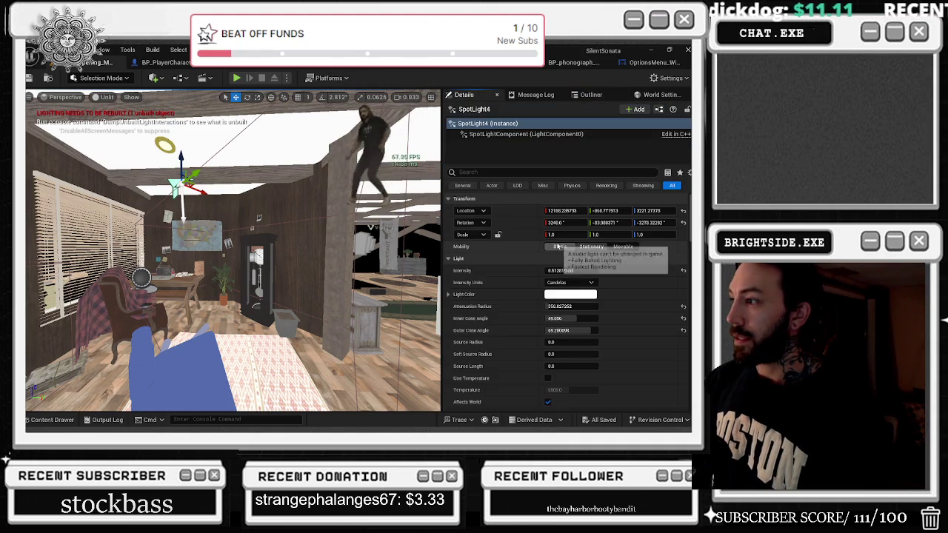
click(560, 246)
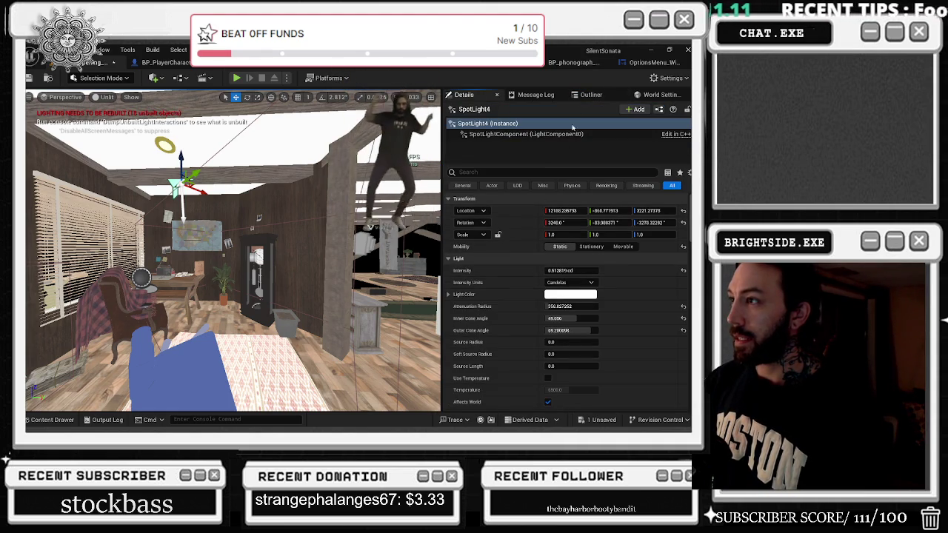
click(624, 247)
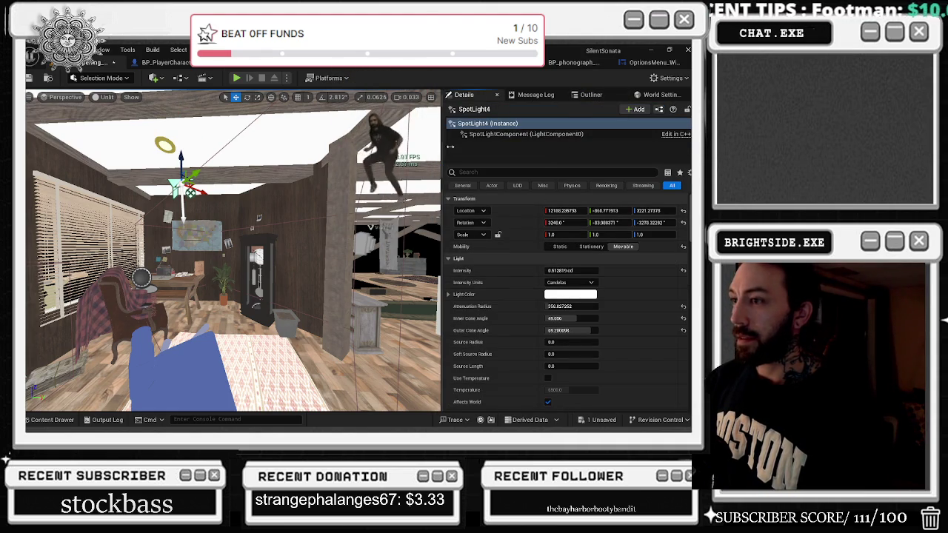
click(536, 95)
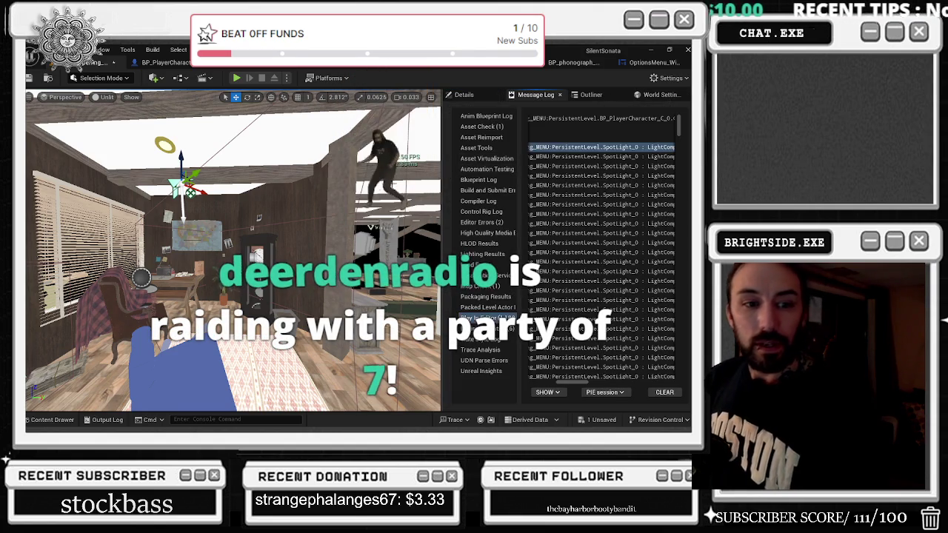
key(alt+Tab)
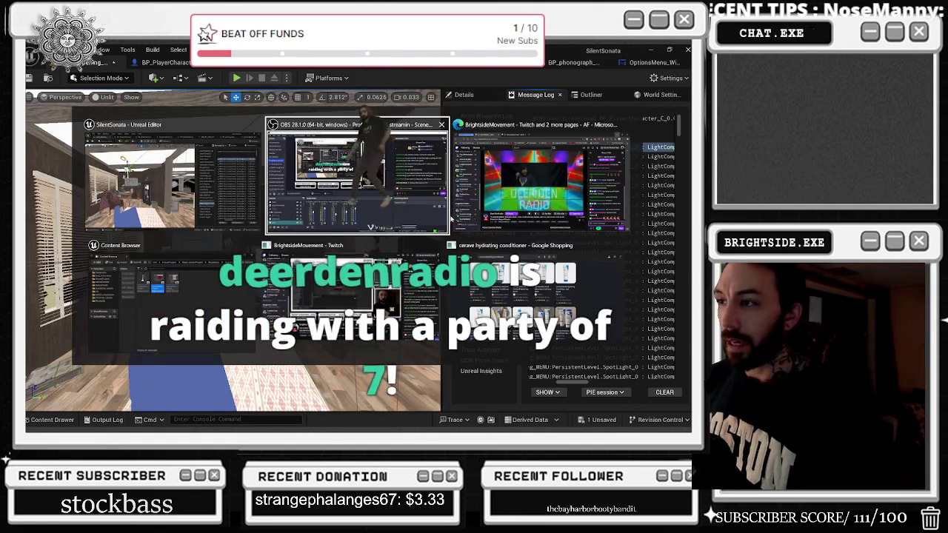
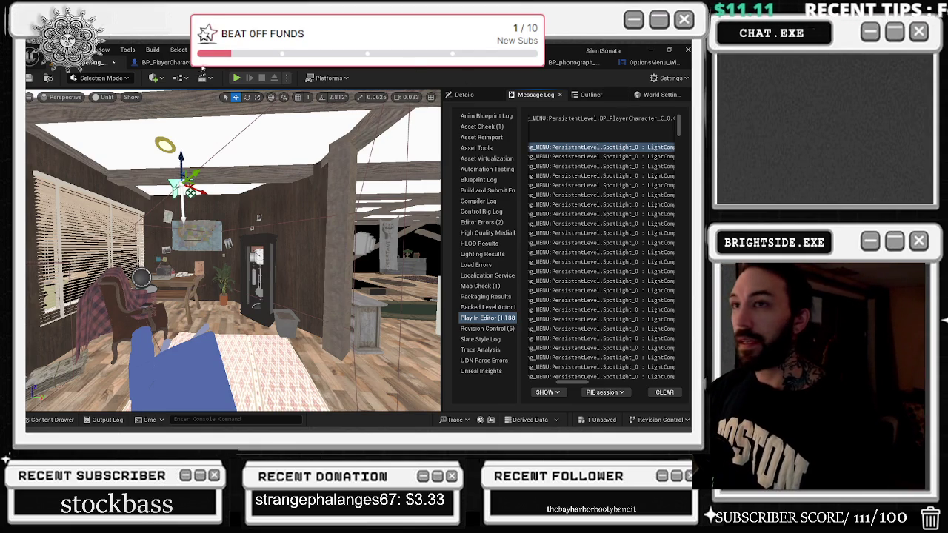
- Play-test the Silent Sonata main menu in the editor, then stop the session
click(238, 78)
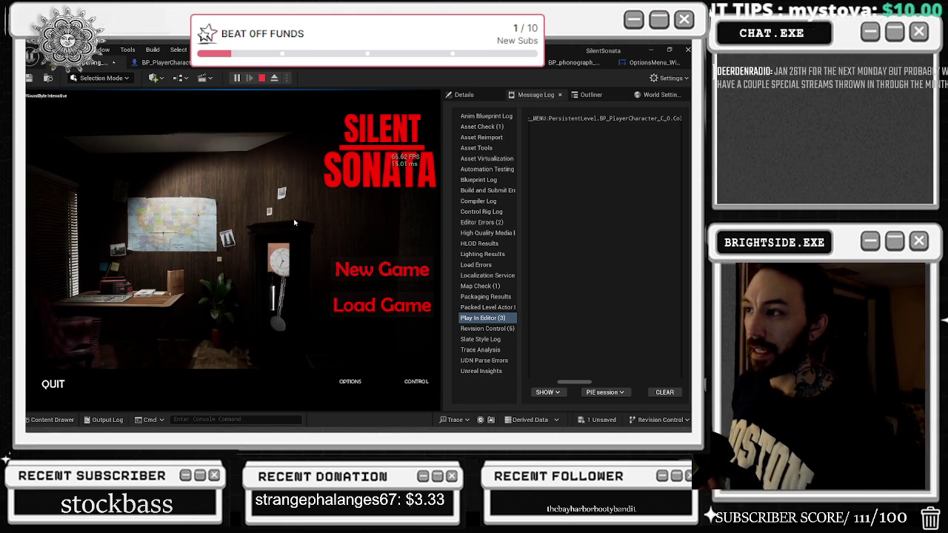
key(Escape)
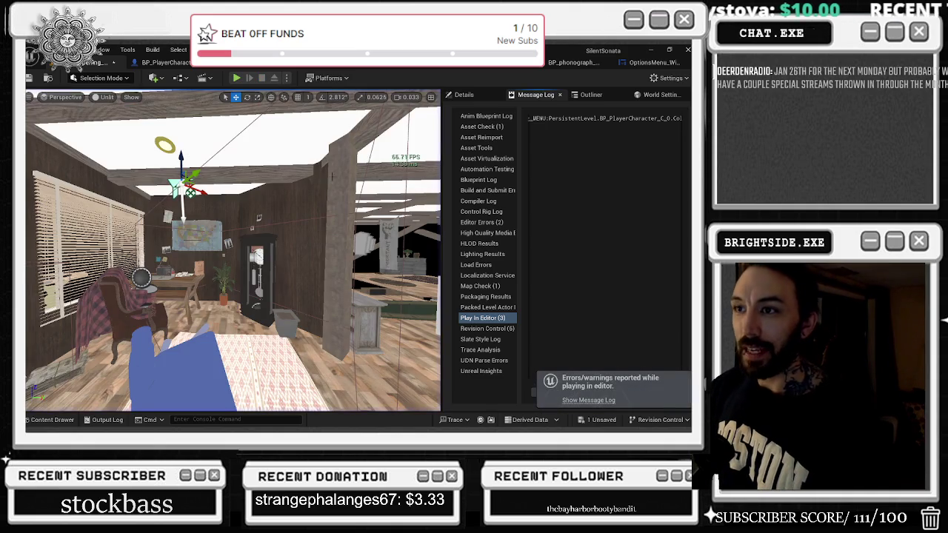
click(179, 78)
- Open the level blueprint and nudge the Delay node slightly down
click(211, 140)
scroll(280, 205, down, 5)
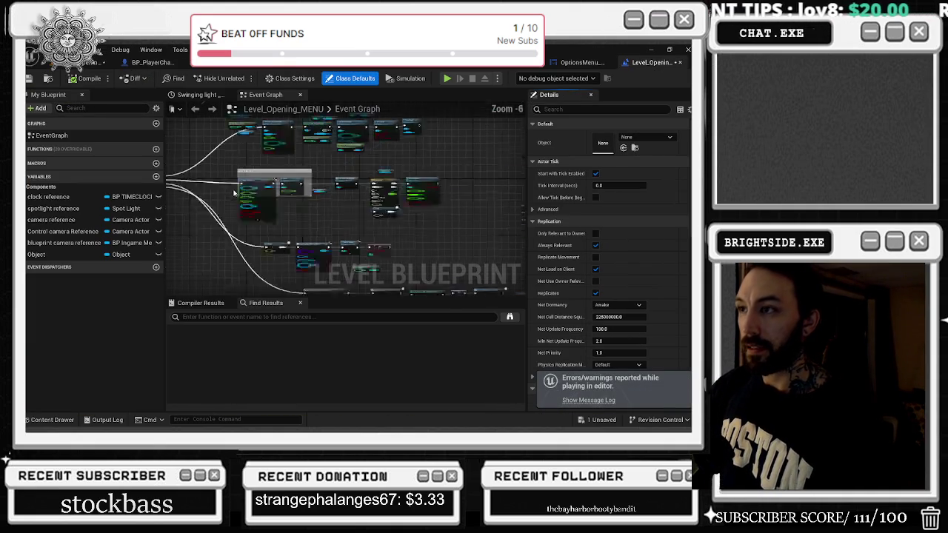
scroll(280, 204, up, 4)
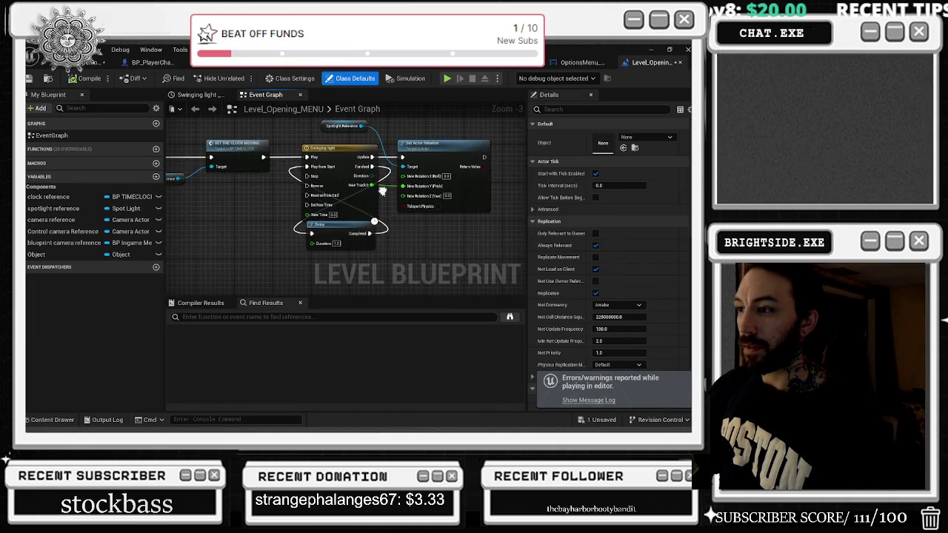
drag(347, 232, 369, 280)
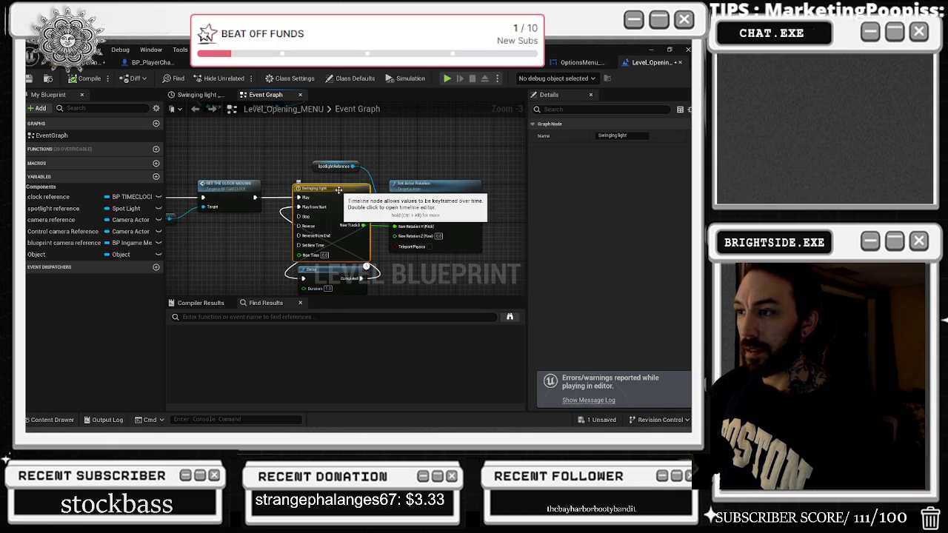
- In the Swinging light timeline, lower the curve's peak key to about -57
double_click(344, 195)
scroll(339, 184, down, 1)
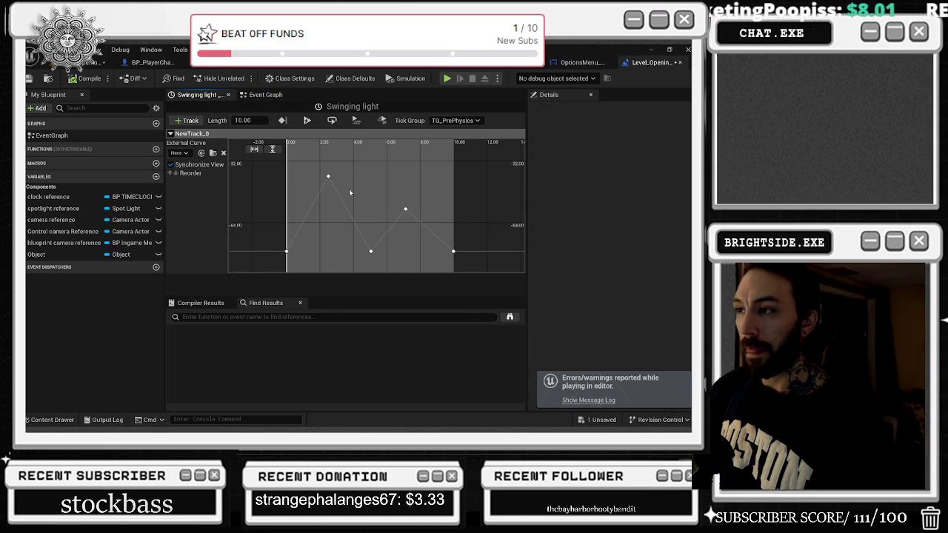
click(329, 177)
drag(328, 176, 329, 210)
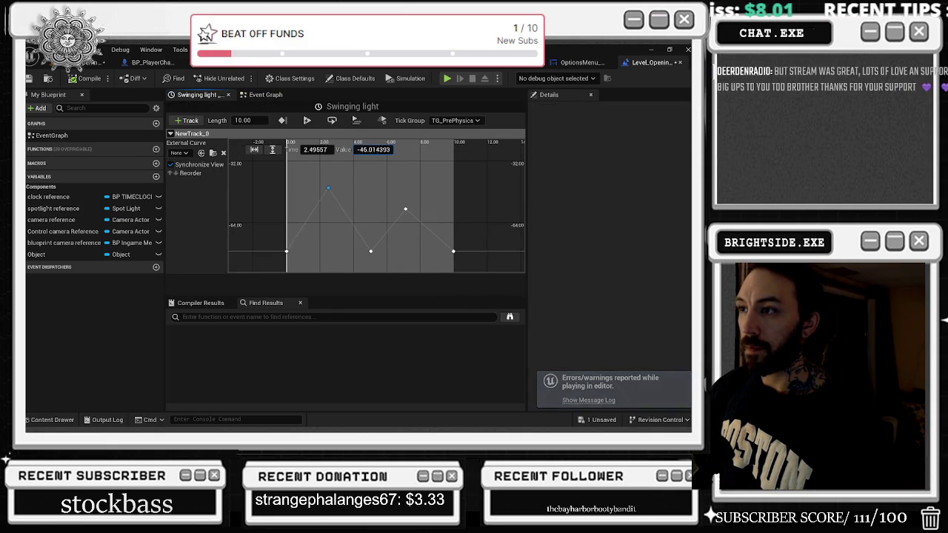
- Set the selected NewTrack_0 curve keys to Auto interpolation and return to the Event Graph
drag(410, 185, 311, 259)
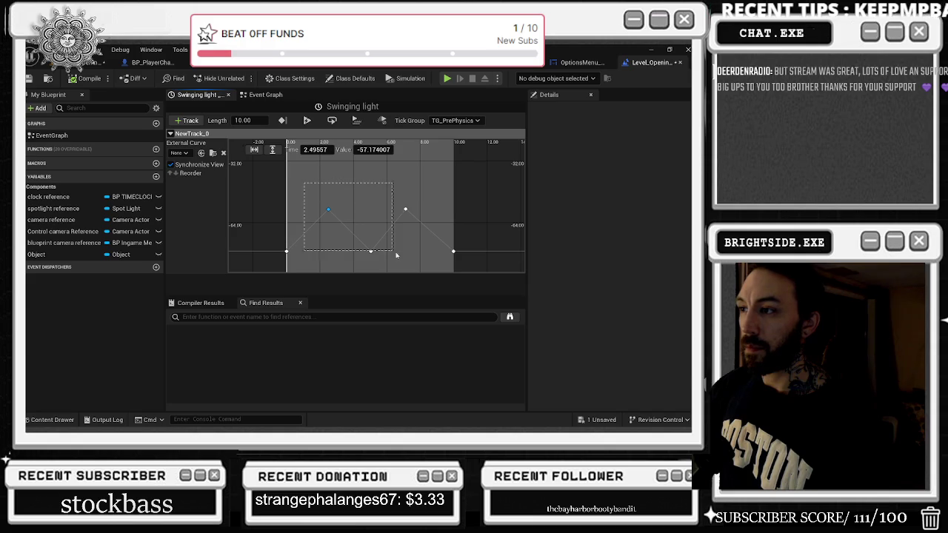
right_click(404, 211)
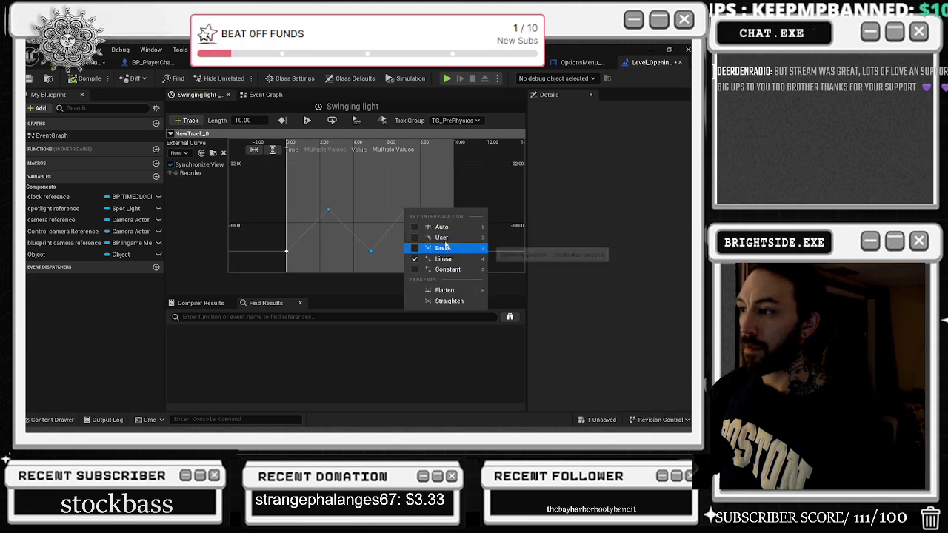
click(446, 247)
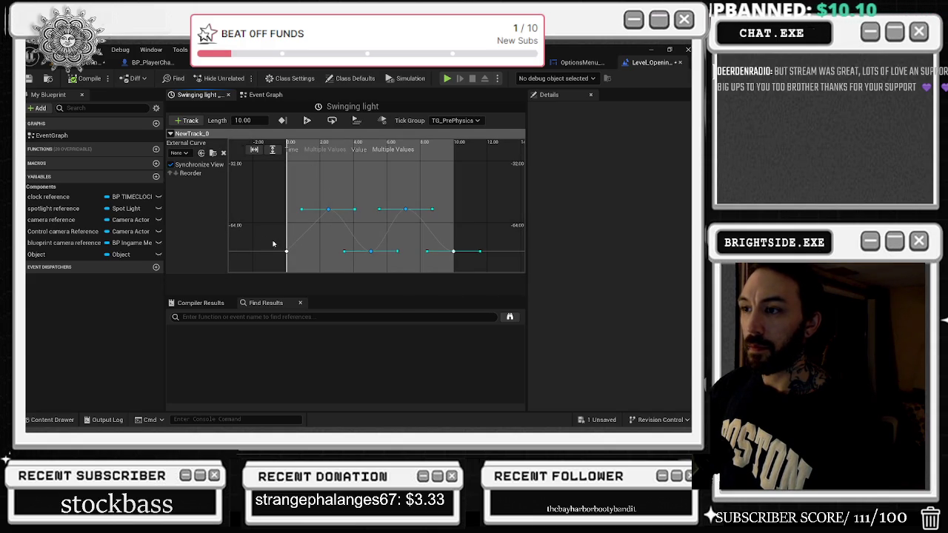
right_click(454, 252)
click(475, 269)
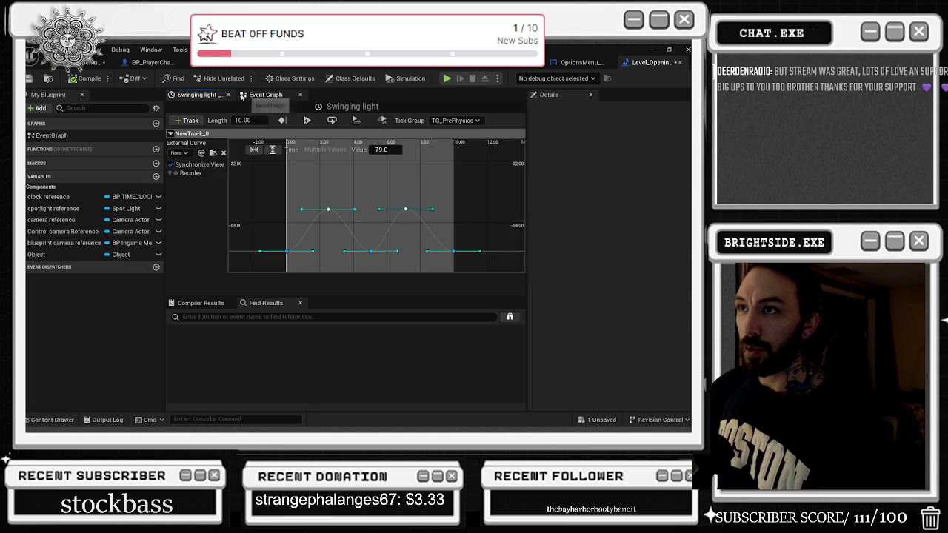
click(228, 94)
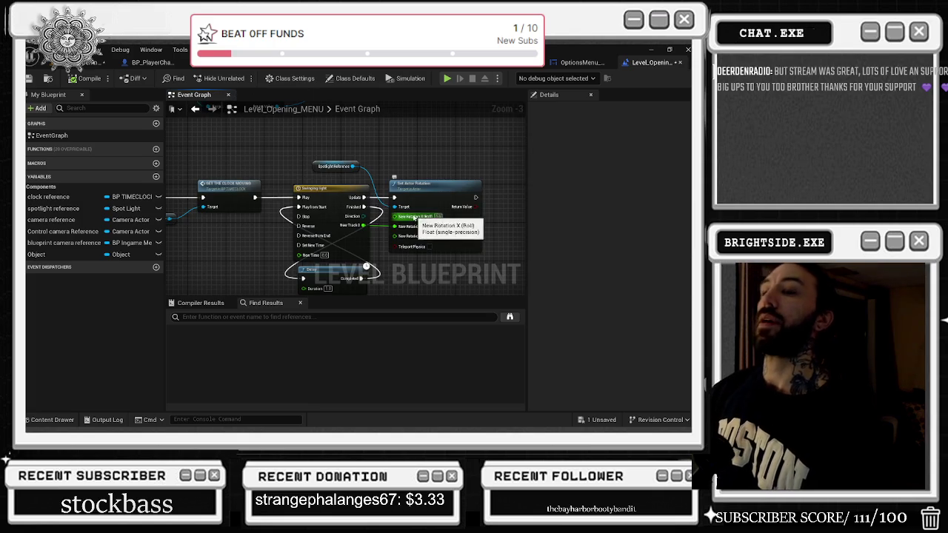
drag(277, 163, 366, 178)
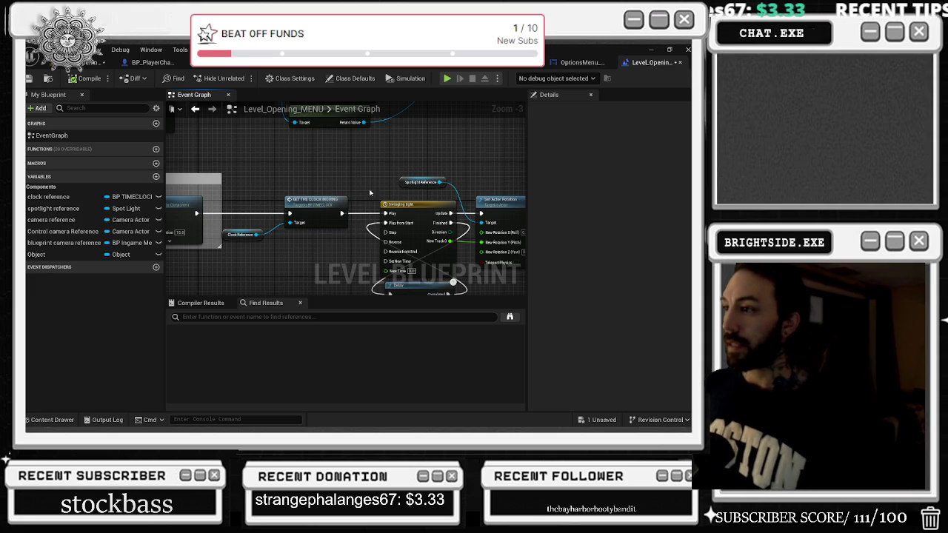
scroll(370, 193, up, 5)
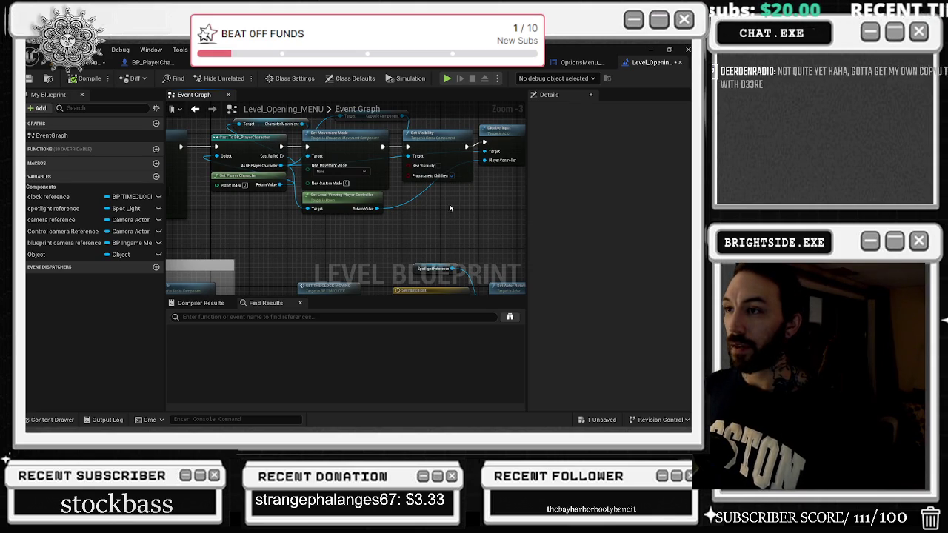
mouse_move(230, 185)
mouse_down()
mouse_move(304, 215)
mouse_move(302, 238)
mouse_move(213, 267)
mouse_up()
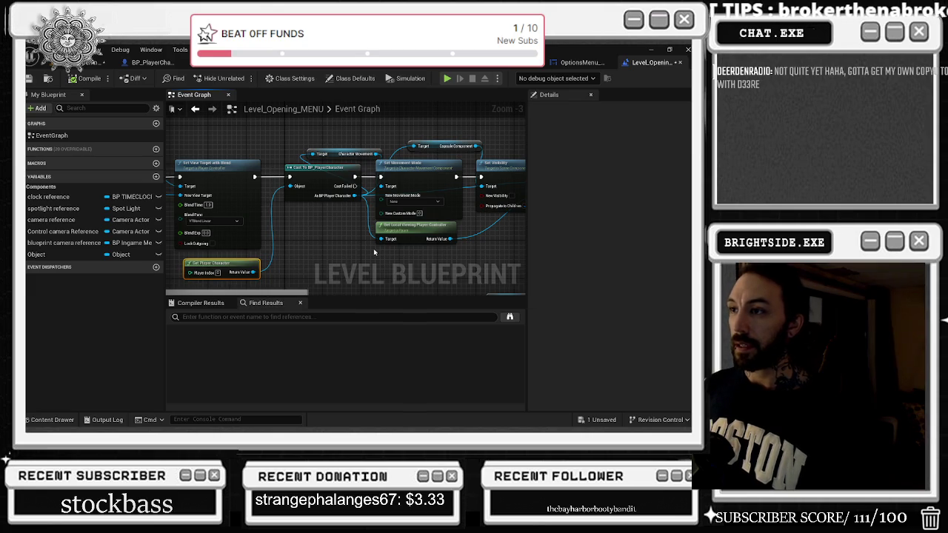
drag(374, 251, 313, 262)
mouse_move(454, 253)
mouse_down()
mouse_move(411, 255)
mouse_move(485, 167)
mouse_up()
click(287, 204)
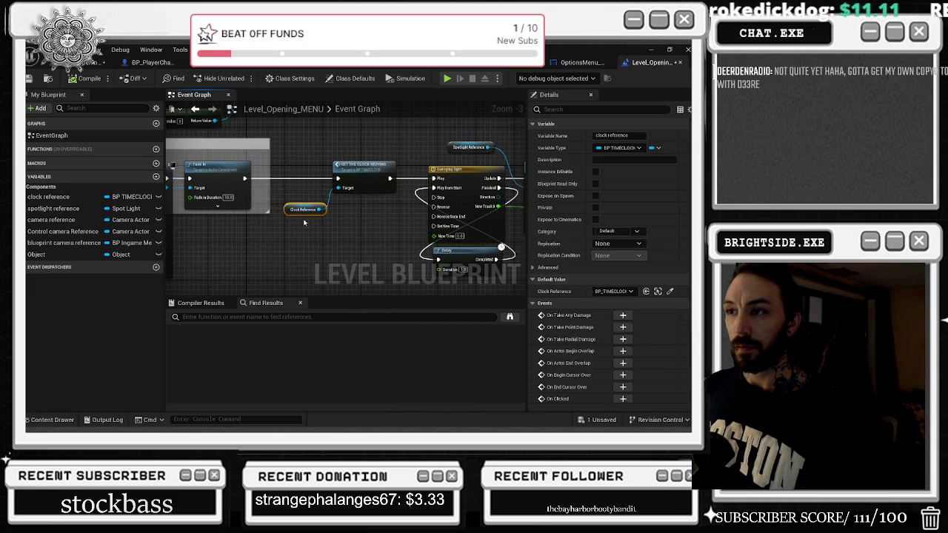
drag(232, 223, 387, 233)
mouse_move(262, 185)
mouse_down()
mouse_move(356, 245)
mouse_move(394, 238)
mouse_move(263, 240)
mouse_up()
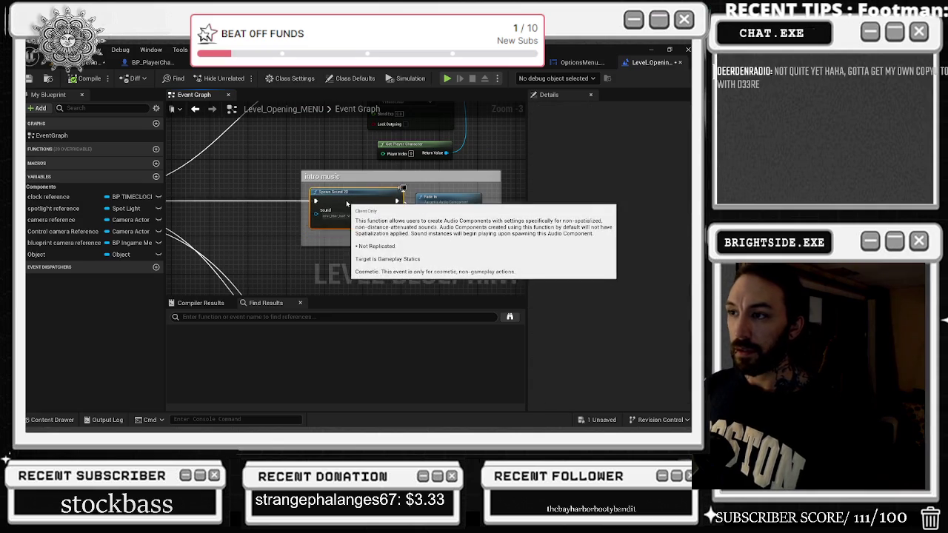
click(448, 195)
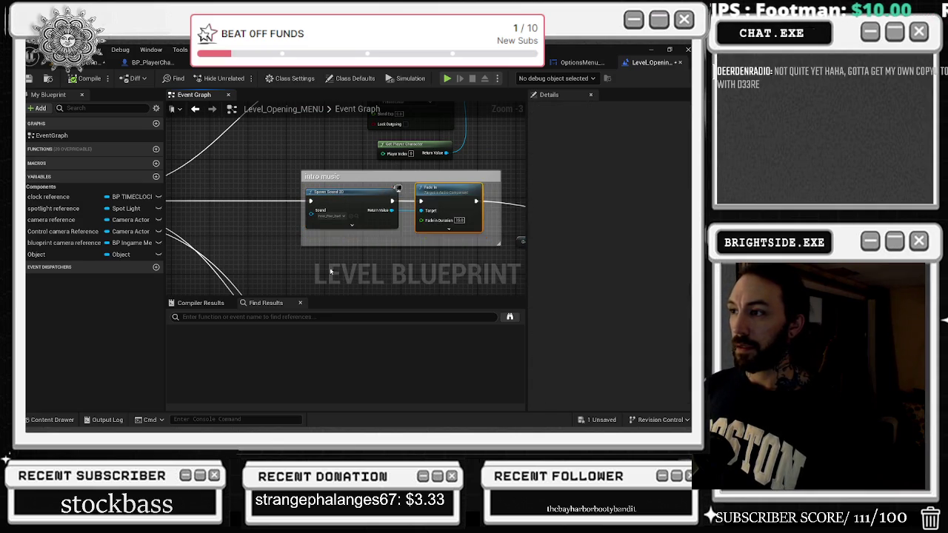
scroll(448, 195, down, 2)
drag(518, 211, 380, 209)
click(379, 207)
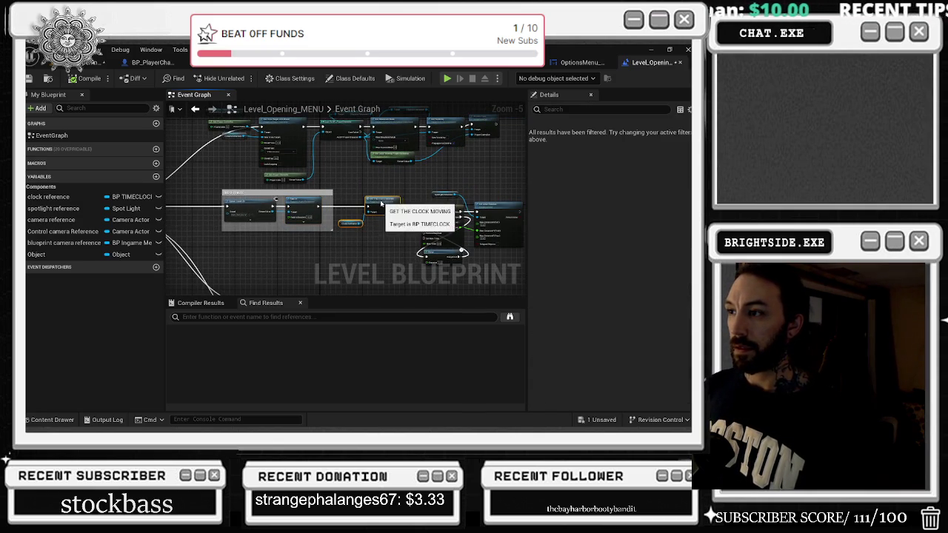
scroll(428, 246, up, 2)
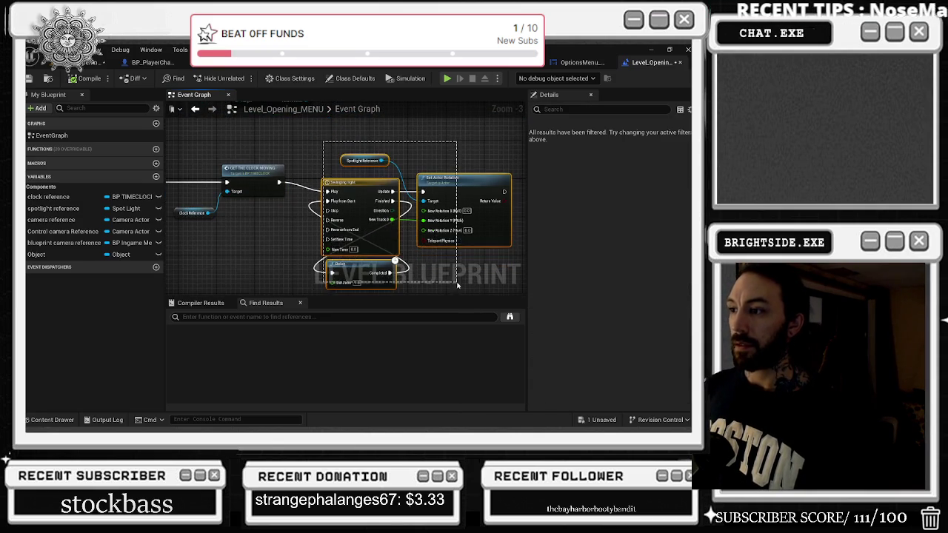
scroll(448, 188, down, 1)
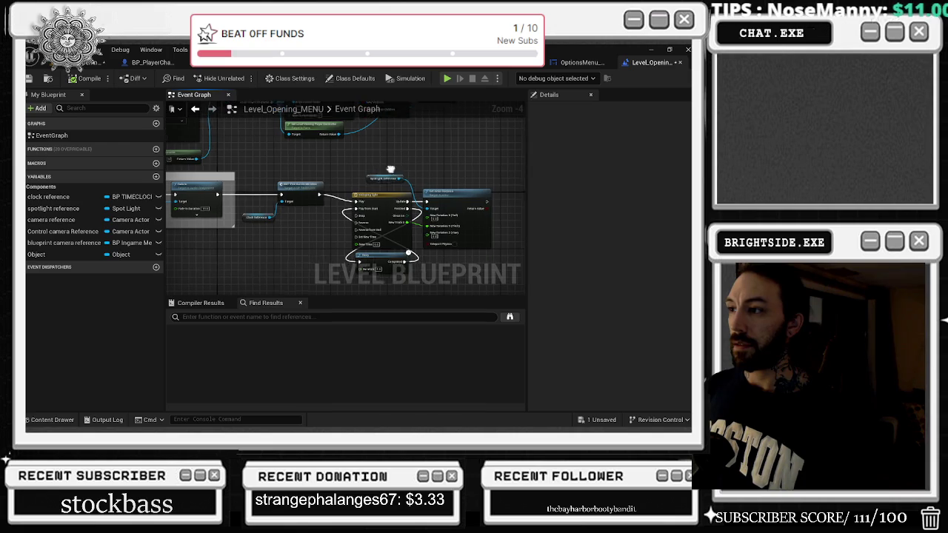
- Shift the timeline, spotlight, rotation and Delay node cluster slightly right
mouse_move(449, 187)
mouse_down()
mouse_move(386, 168)
mouse_move(395, 160)
mouse_up()
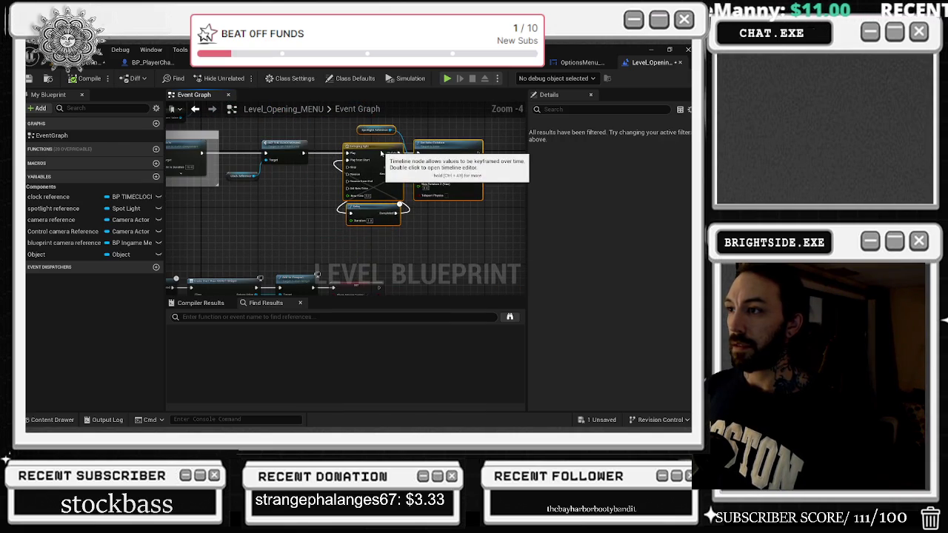
click(283, 143)
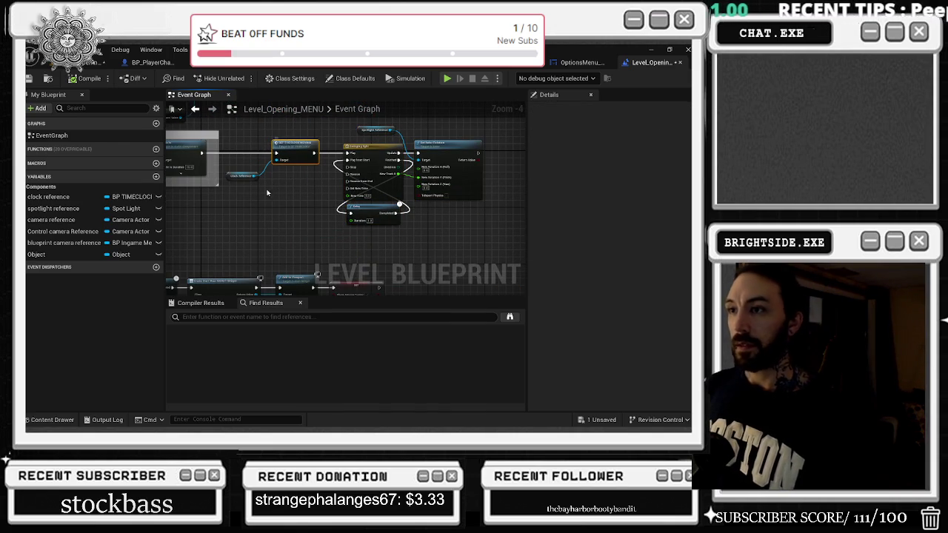
drag(240, 177, 249, 188)
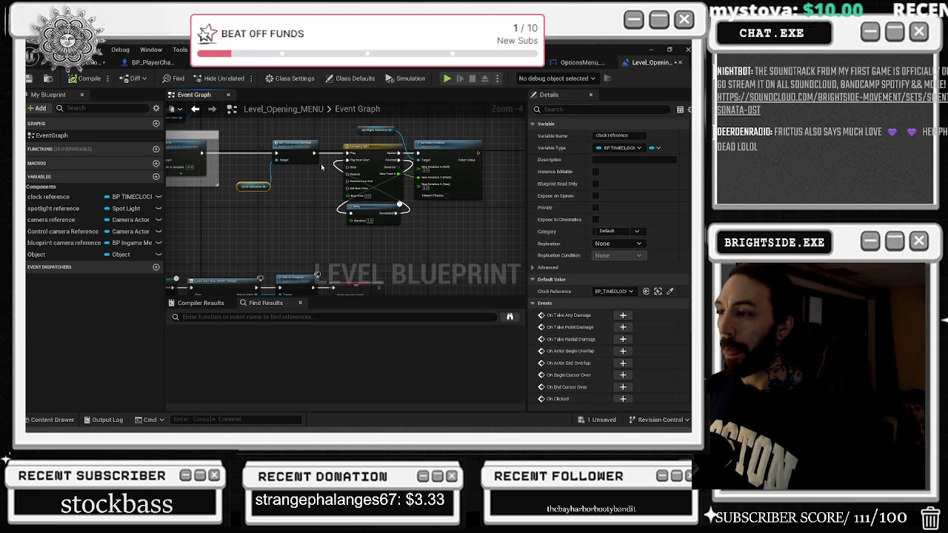
scroll(323, 184, down, 1)
drag(324, 184, 435, 244)
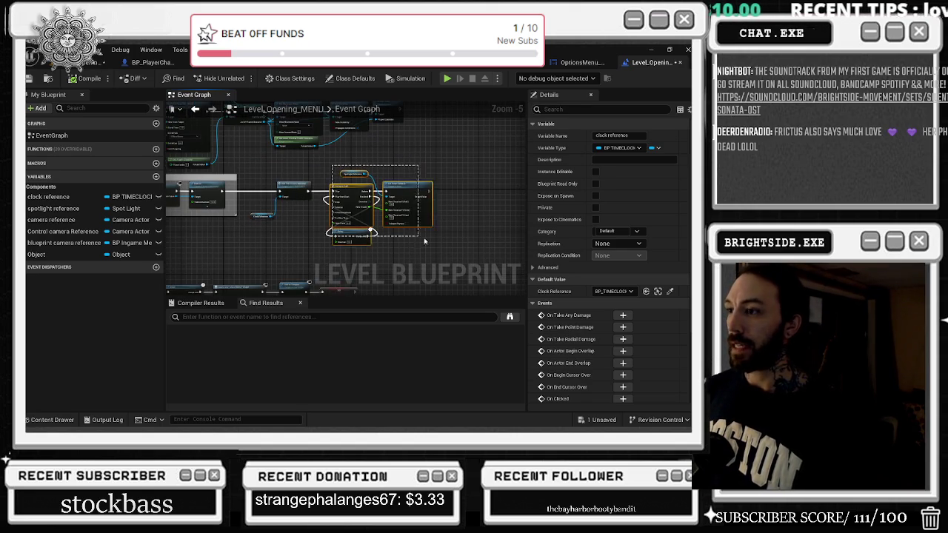
drag(412, 193, 445, 193)
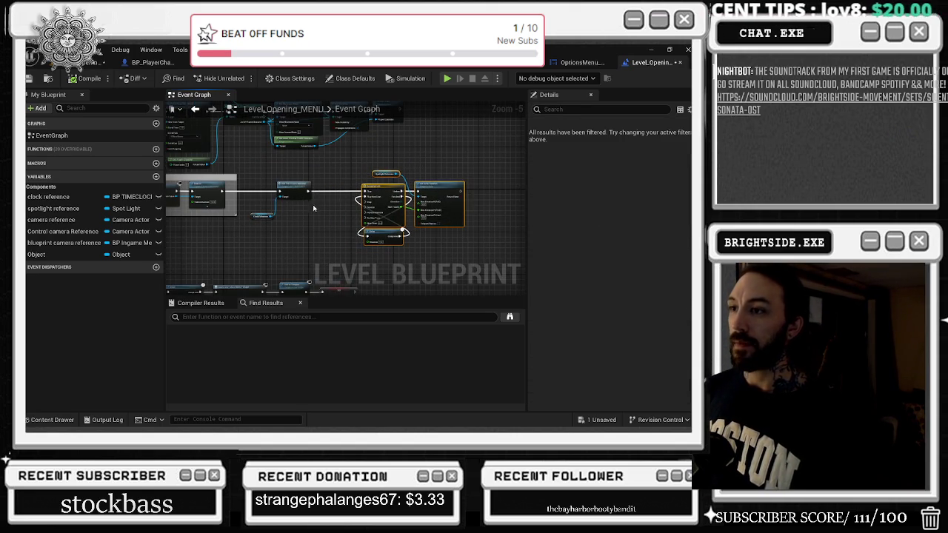
- Move the clock nodes right and place Clock Reference beside the clock node
scroll(445, 193, up, 2)
drag(338, 177, 413, 177)
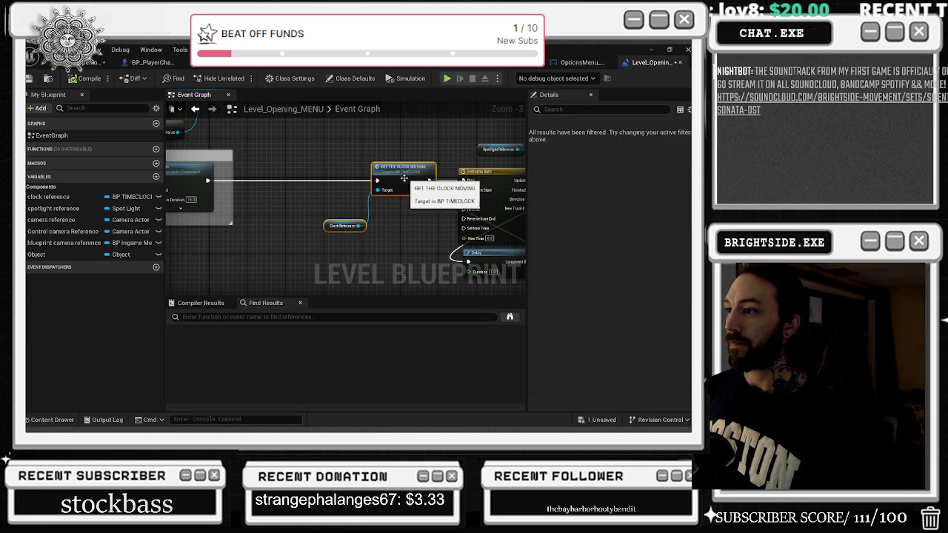
click(355, 214)
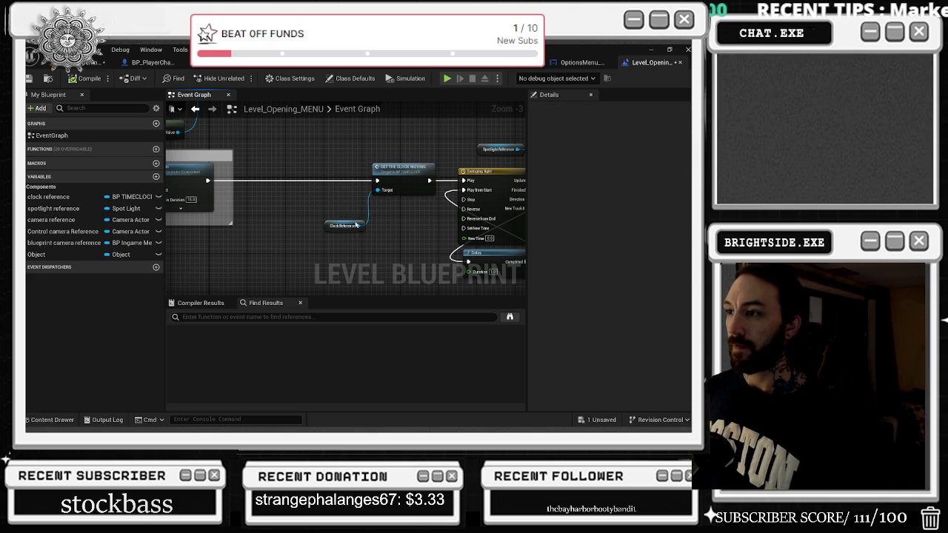
drag(356, 224, 351, 206)
click(356, 160)
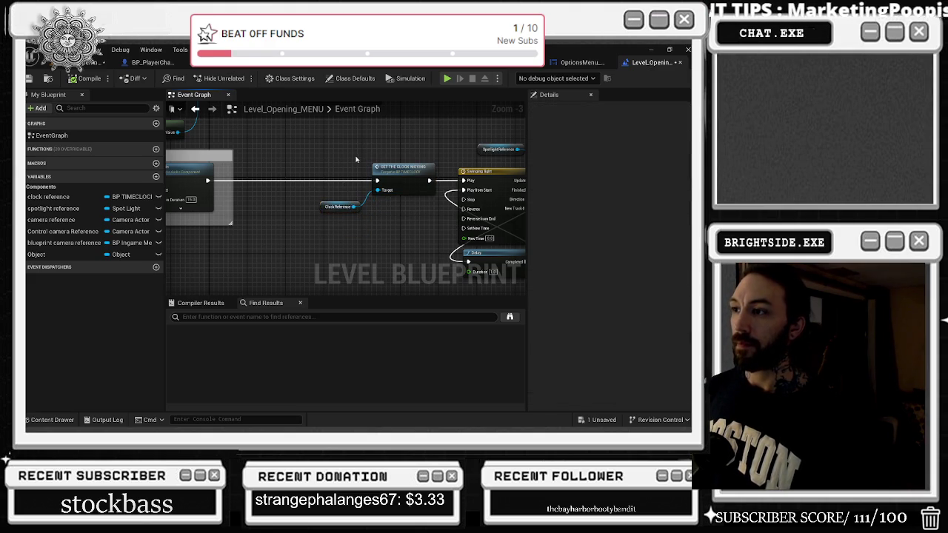
drag(385, 169, 394, 169)
drag(340, 207, 349, 212)
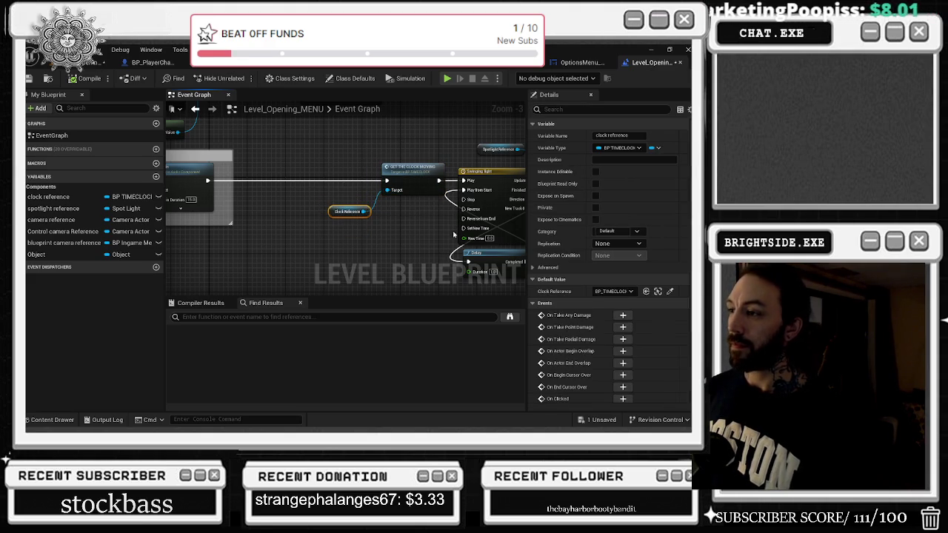
drag(454, 235, 438, 236)
click(386, 173)
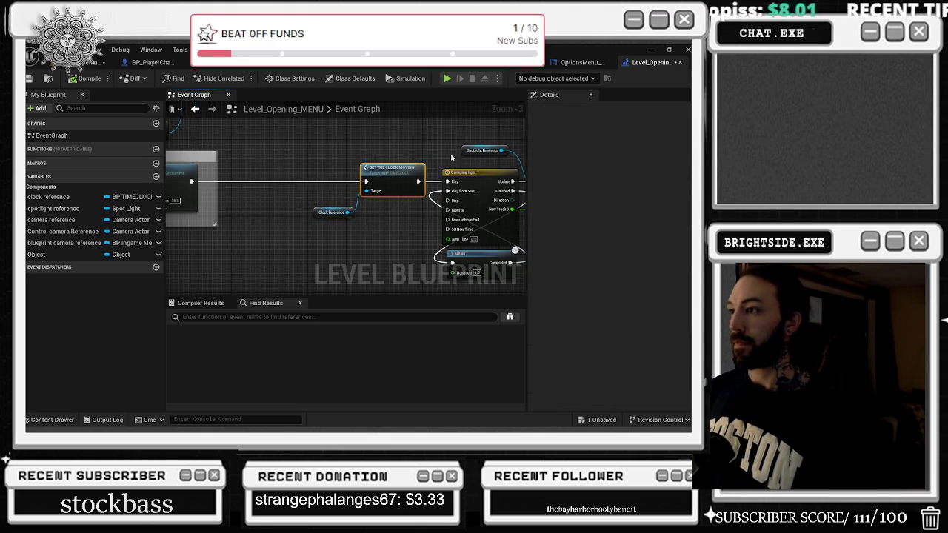
drag(452, 162, 405, 127)
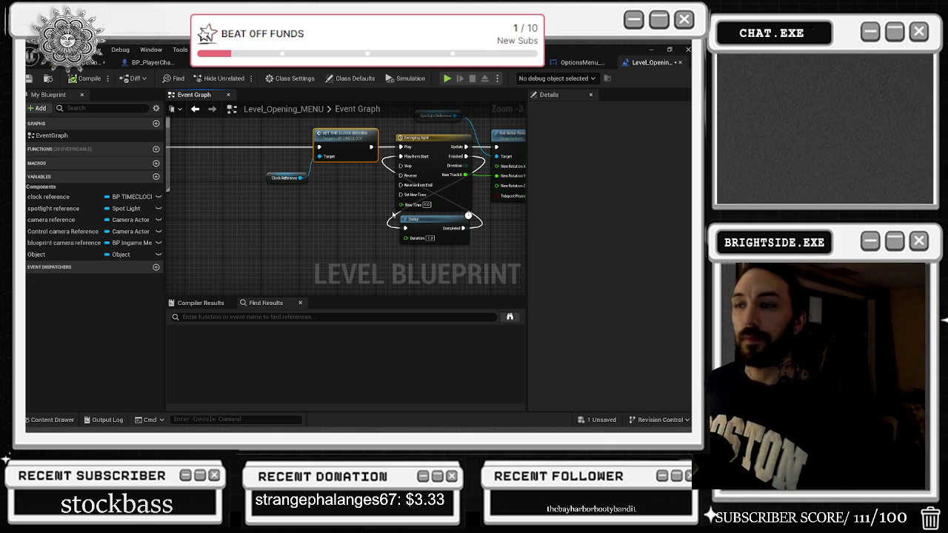
- Move the clock nodes left and adjust the Delay, spotlight reference and Set Actor Rotation nodes
drag(387, 151, 403, 196)
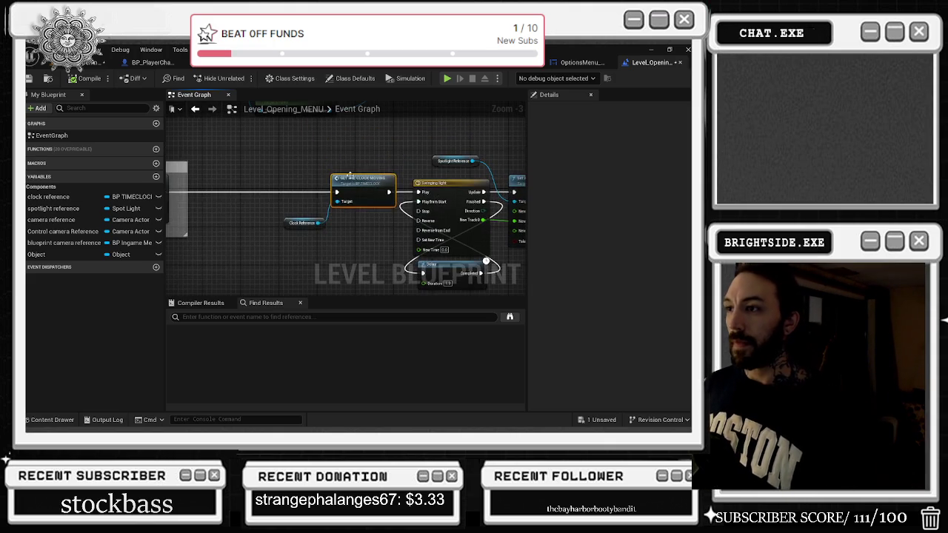
drag(346, 195, 280, 196)
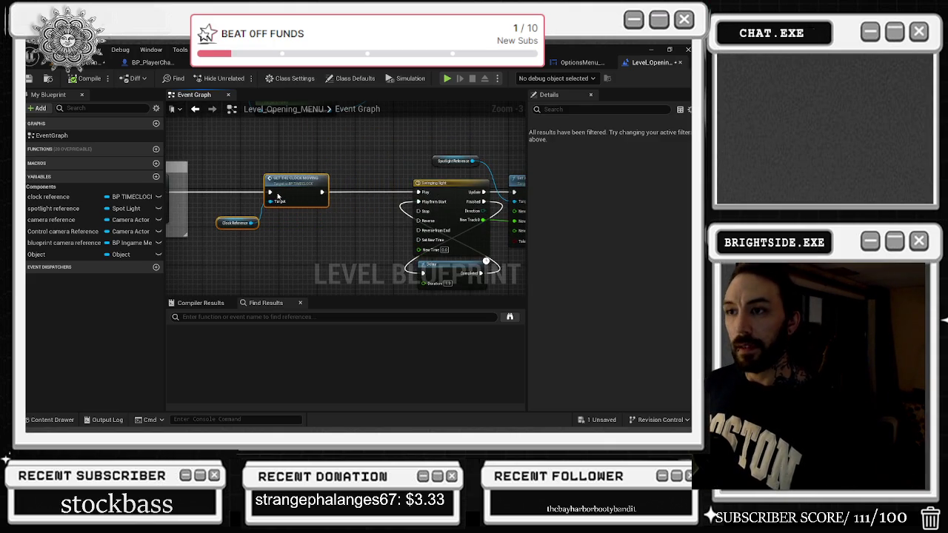
scroll(442, 180, down, 1)
drag(445, 246, 435, 249)
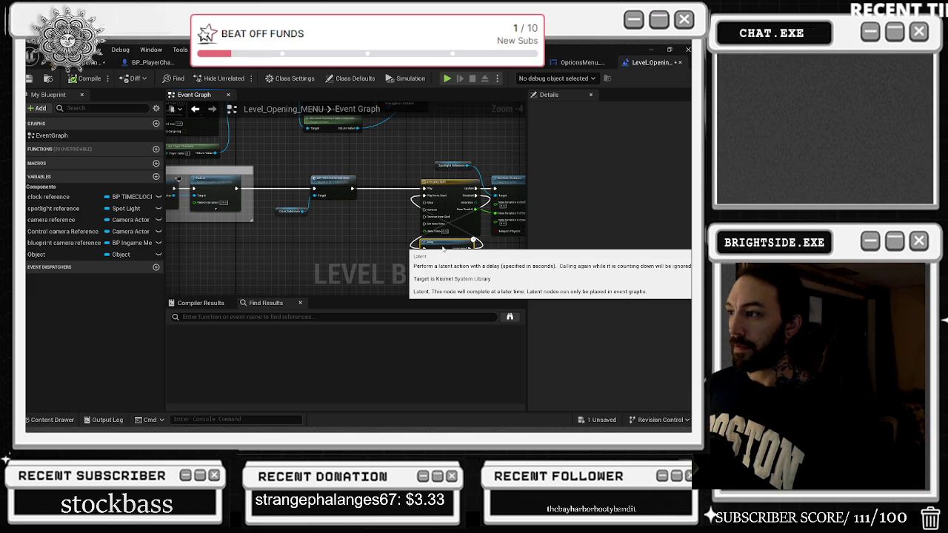
drag(508, 233, 436, 248)
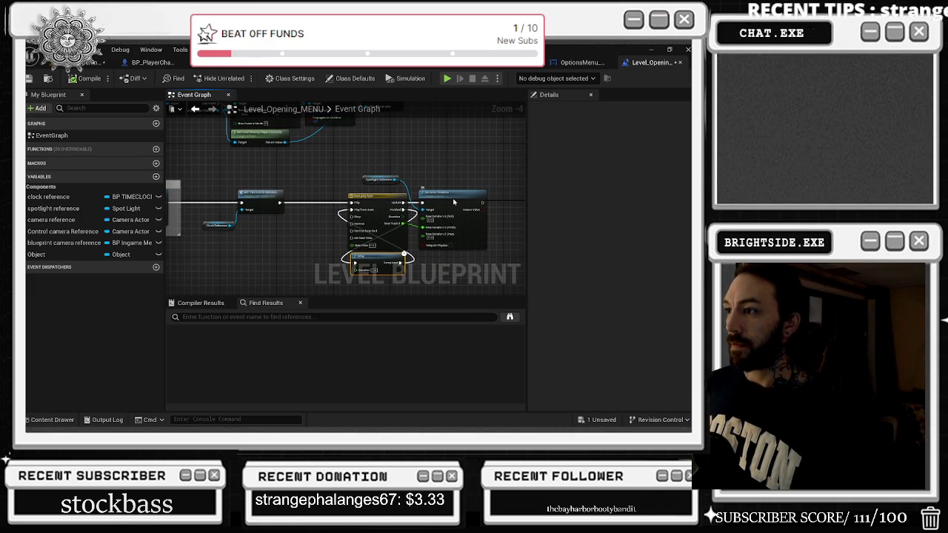
drag(454, 201, 464, 201)
drag(396, 180, 411, 176)
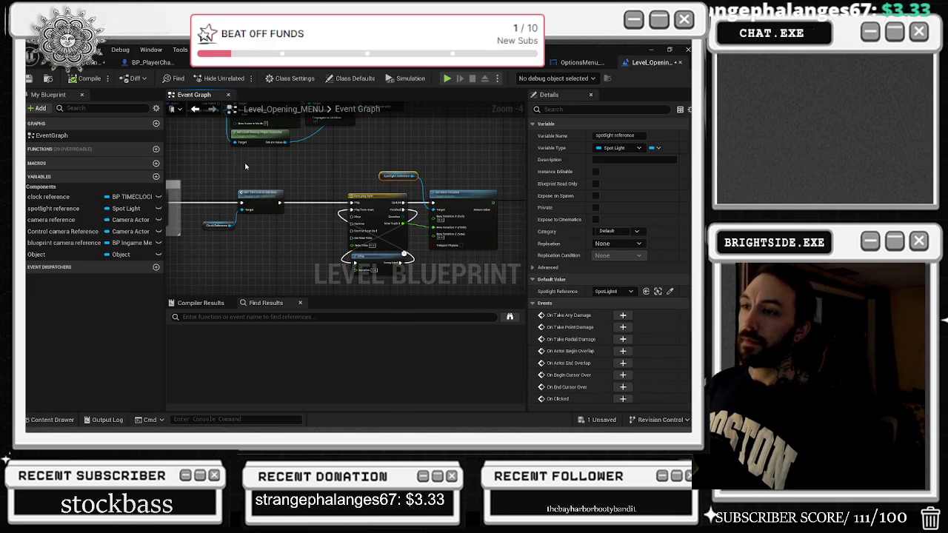
- Move the intro music comment group to the left
drag(245, 166, 315, 135)
click(331, 177)
drag(344, 173, 502, 176)
drag(345, 212, 421, 202)
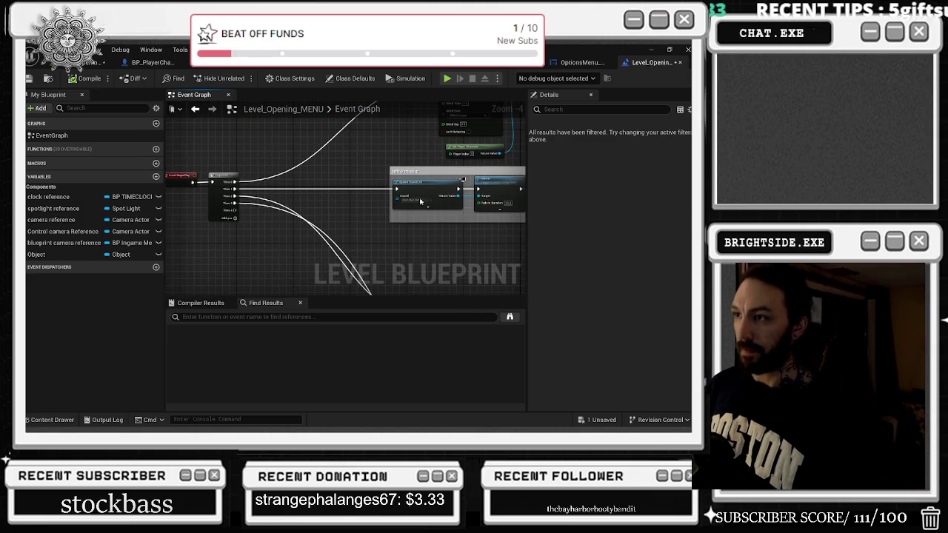
drag(466, 170, 402, 174)
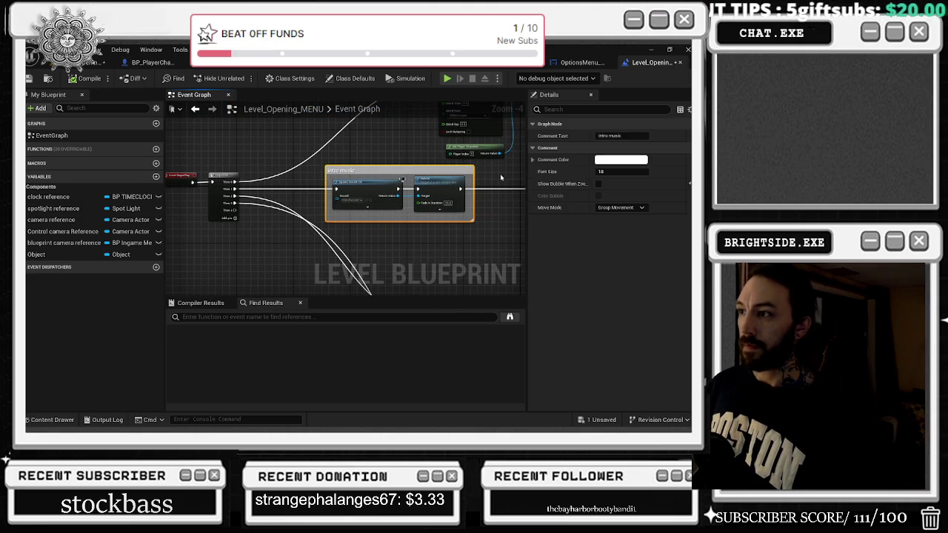
- Move Event BeginPlay and the Sequence node to the right together
drag(512, 181, 399, 268)
drag(254, 246, 262, 207)
click(309, 241)
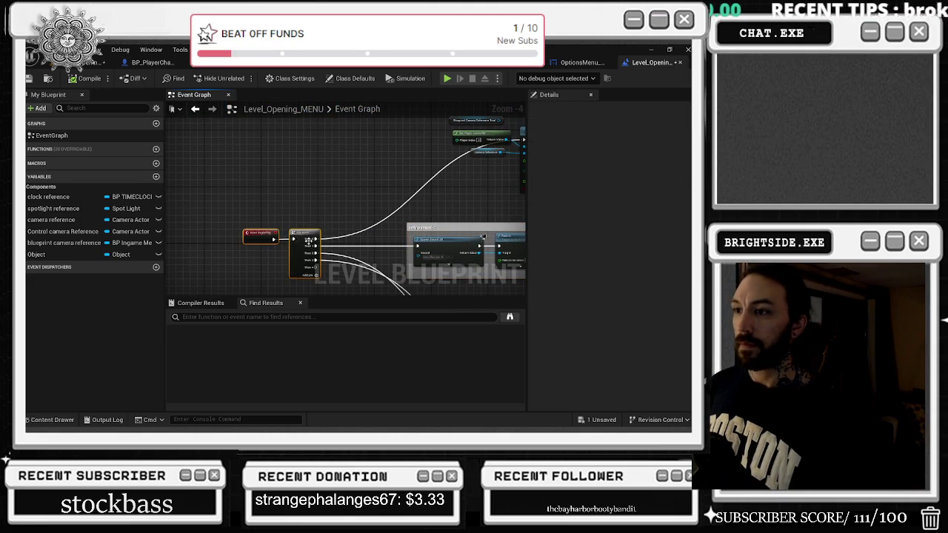
drag(310, 252, 348, 261)
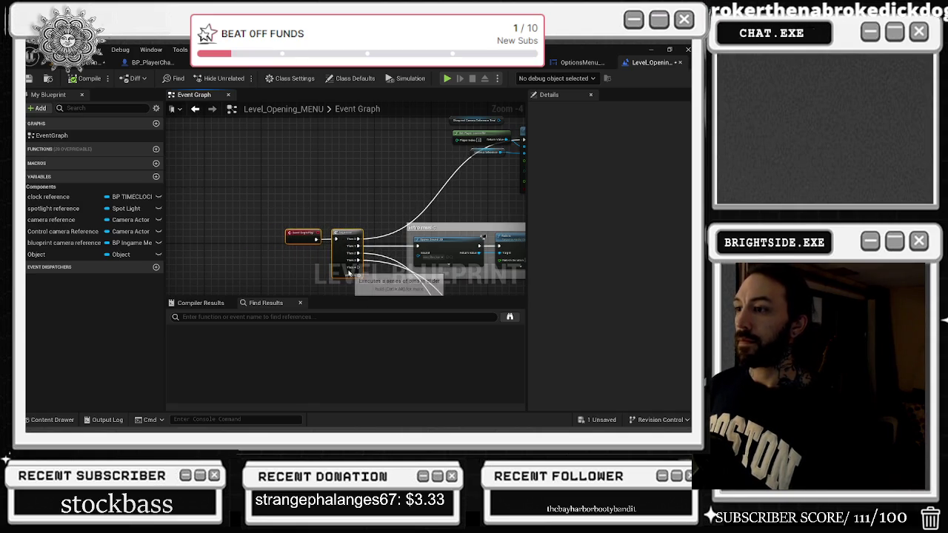
- Move the Set View Target node and its inputs left, then select the right-hand node group
drag(407, 201, 281, 256)
scroll(397, 220, up, 1)
drag(398, 220, 286, 188)
scroll(286, 188, down, 2)
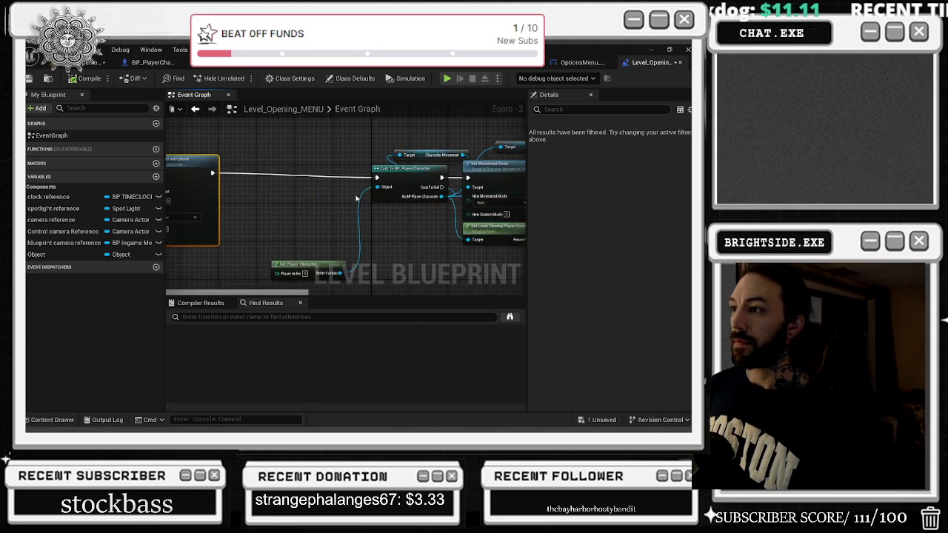
mouse_move(332, 168)
mouse_down()
mouse_move(495, 241)
mouse_move(463, 236)
mouse_move(474, 242)
mouse_up()
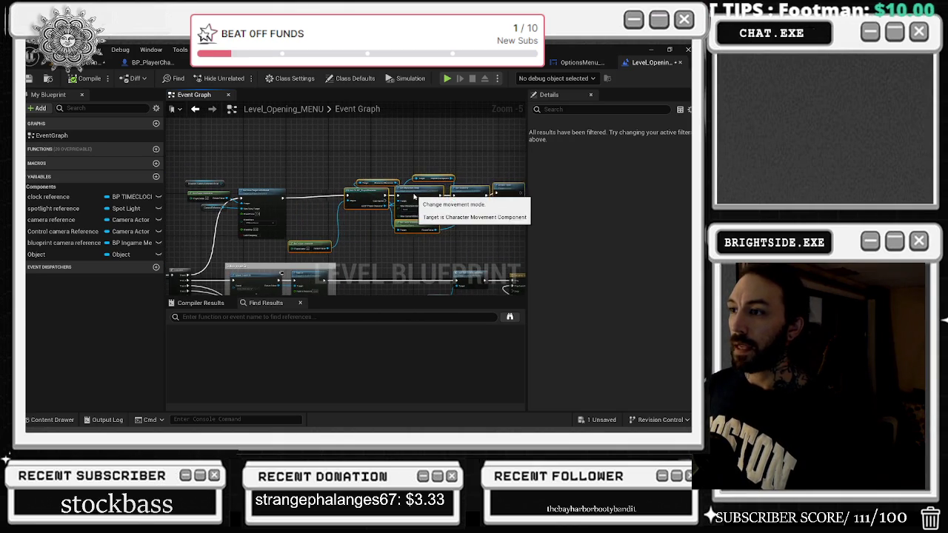
scroll(320, 227, up, 2)
scroll(411, 236, down, 4)
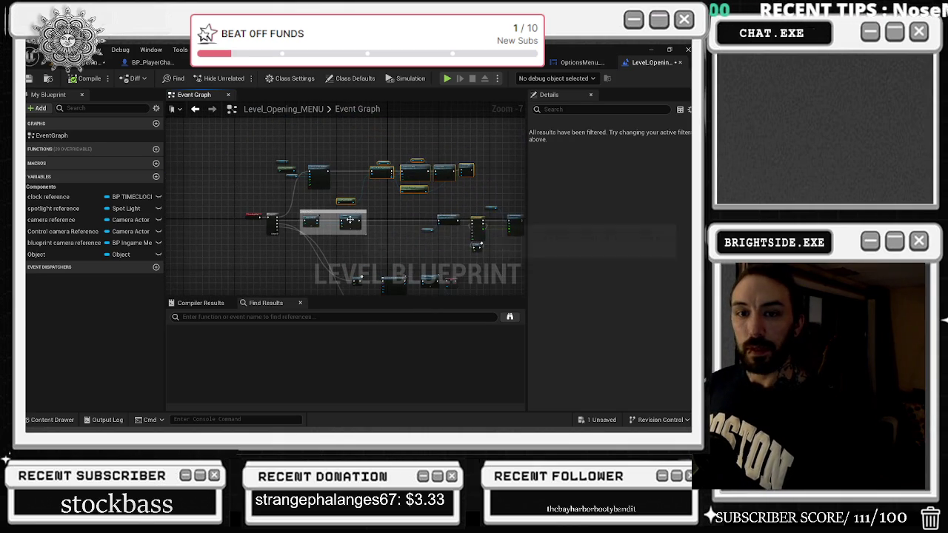
scroll(349, 221, up, 3)
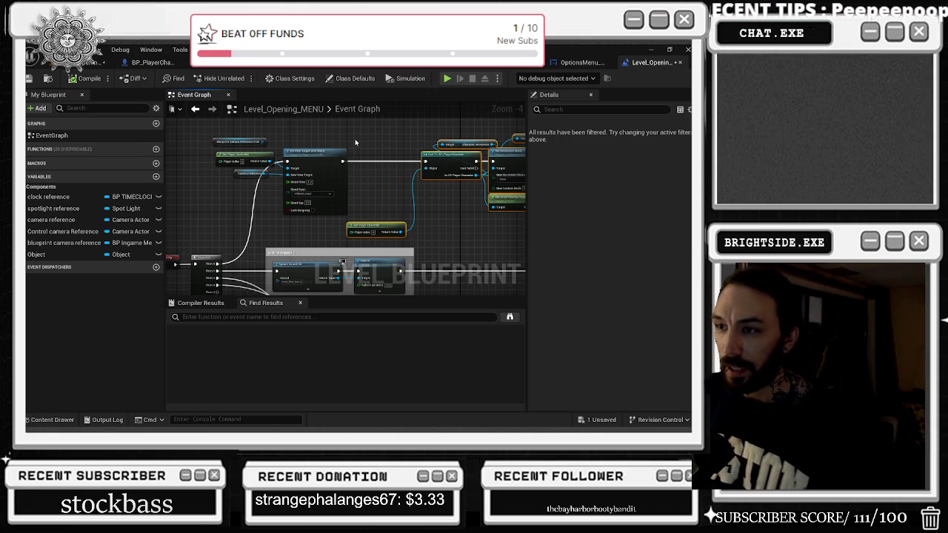
- Move the intro music comment group slightly to the right
click(225, 176)
drag(343, 210, 334, 149)
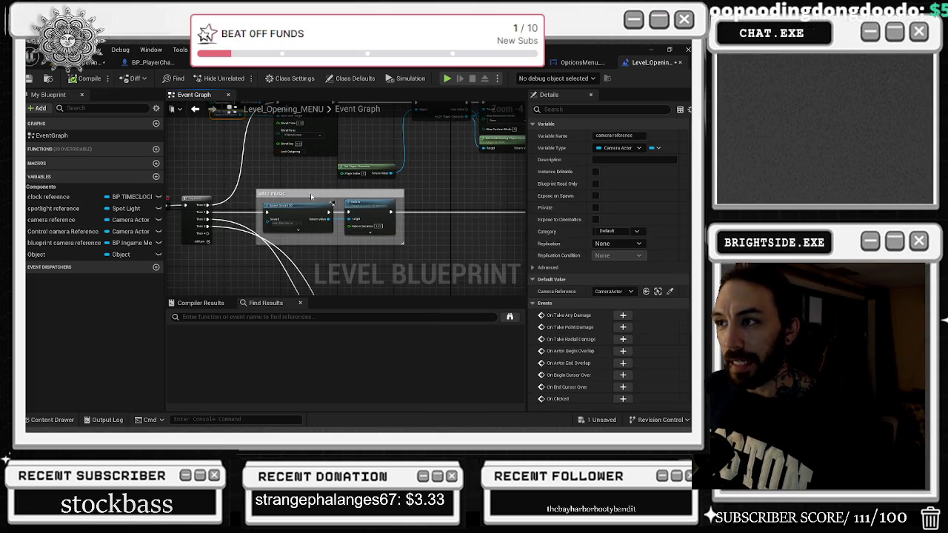
drag(311, 196, 339, 196)
drag(266, 222, 249, 215)
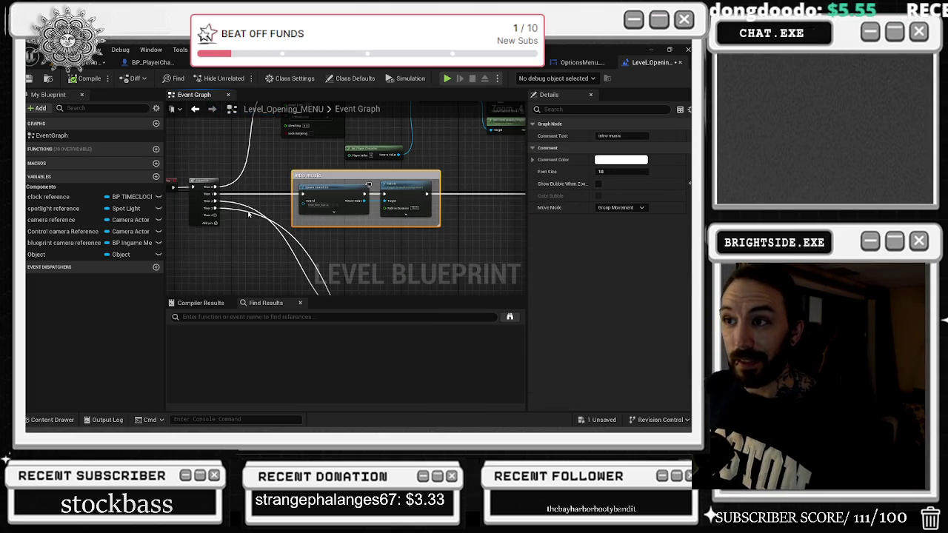
click(234, 211)
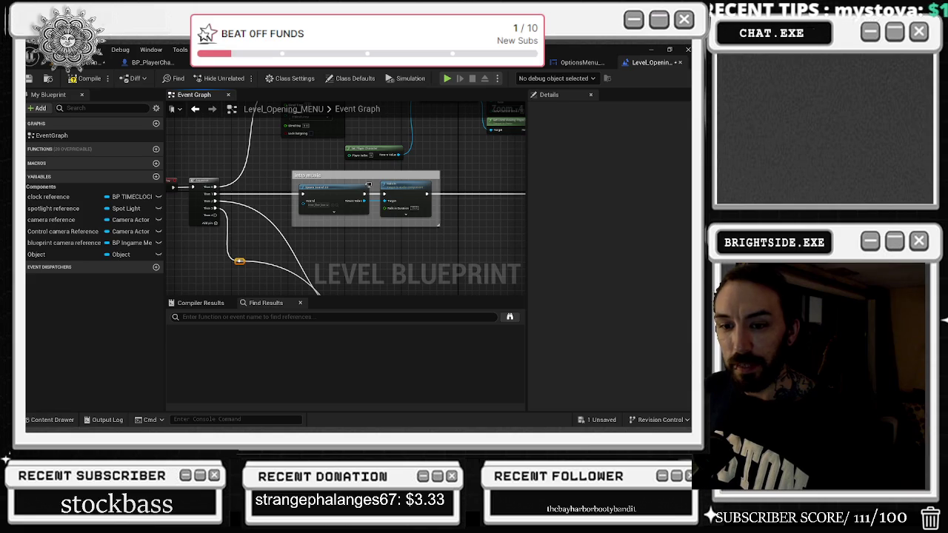
- Place Get Game Instance beside the Cast node and shift the Cast node left
drag(259, 252, 260, 186)
scroll(266, 187, down, 1)
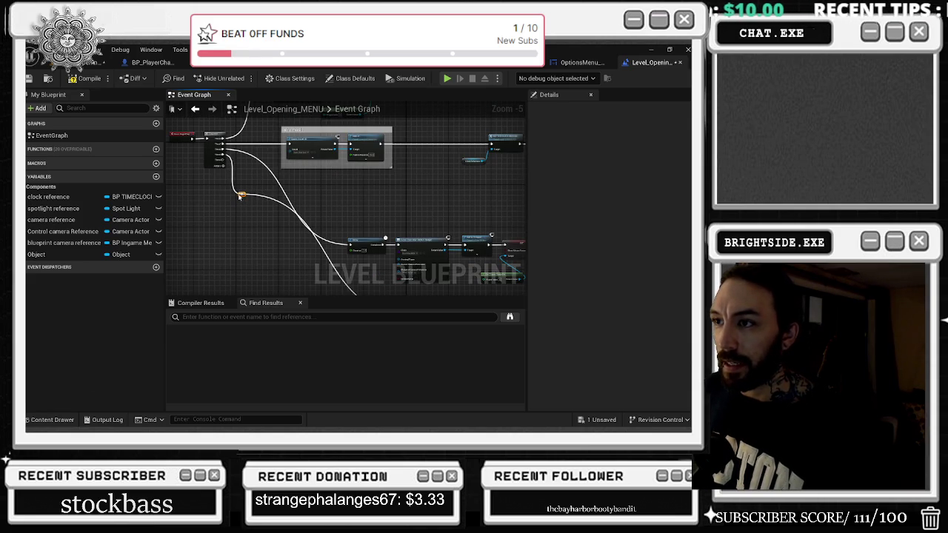
mouse_move(259, 244)
mouse_down()
mouse_move(261, 111)
mouse_move(264, 161)
mouse_up()
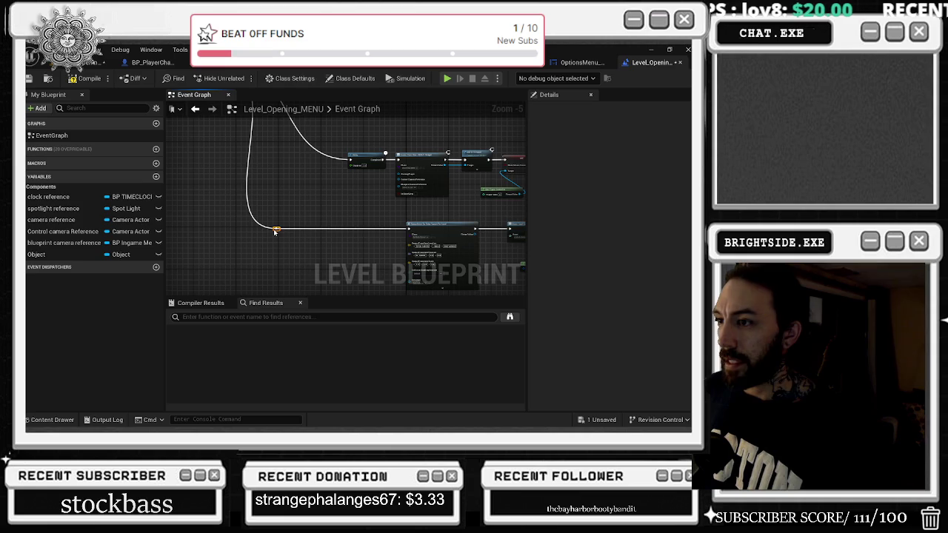
scroll(317, 217, down, 1)
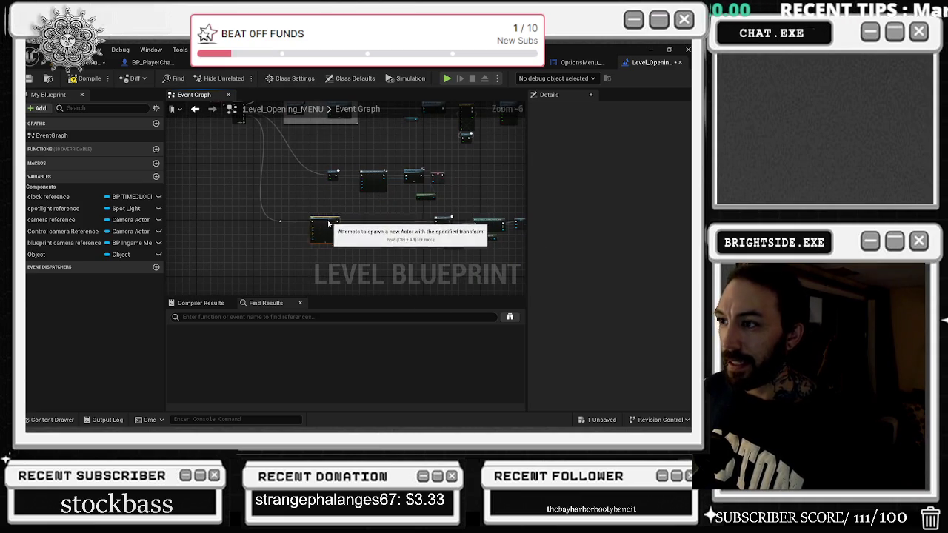
scroll(462, 213, up, 2)
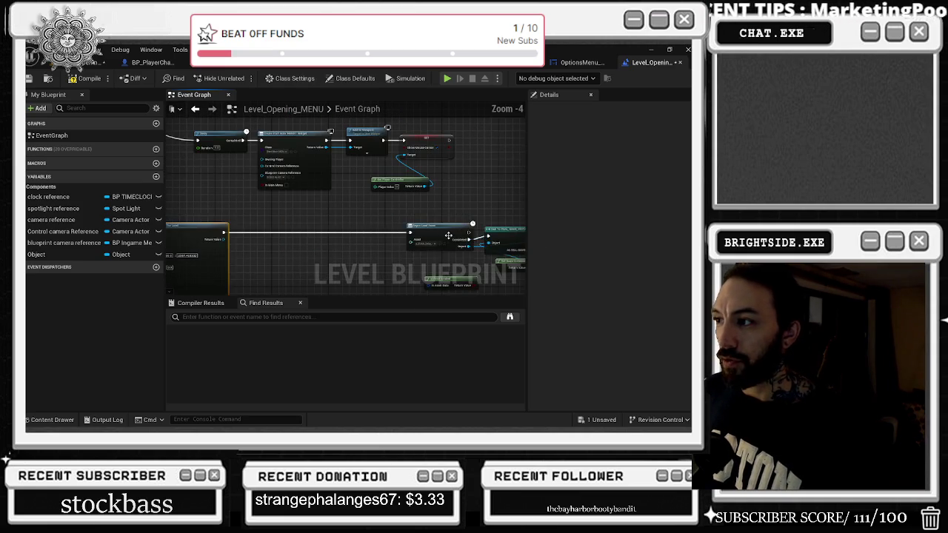
mouse_move(392, 208)
mouse_down()
mouse_move(270, 194)
mouse_move(301, 168)
mouse_move(287, 166)
mouse_up()
drag(341, 220, 195, 211)
click(393, 189)
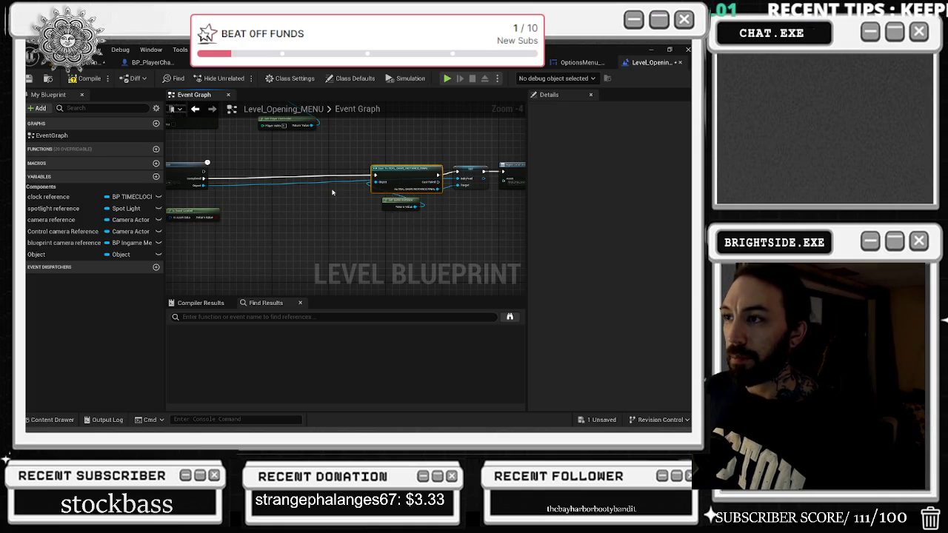
mouse_move(400, 204)
mouse_down()
mouse_move(219, 159)
mouse_move(217, 139)
mouse_up()
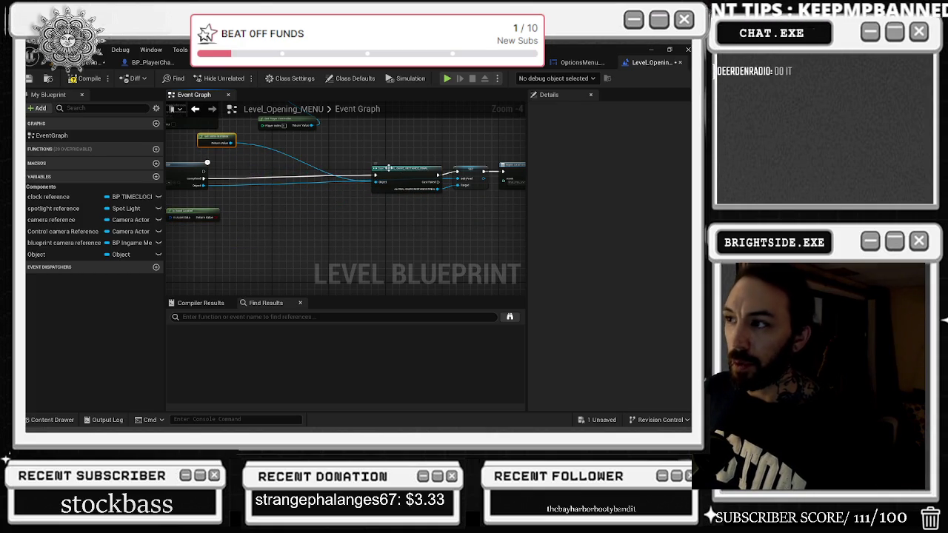
drag(388, 168, 267, 168)
- Review the Print String, Delay and Create Widget chain and the intro music nodes
click(445, 171)
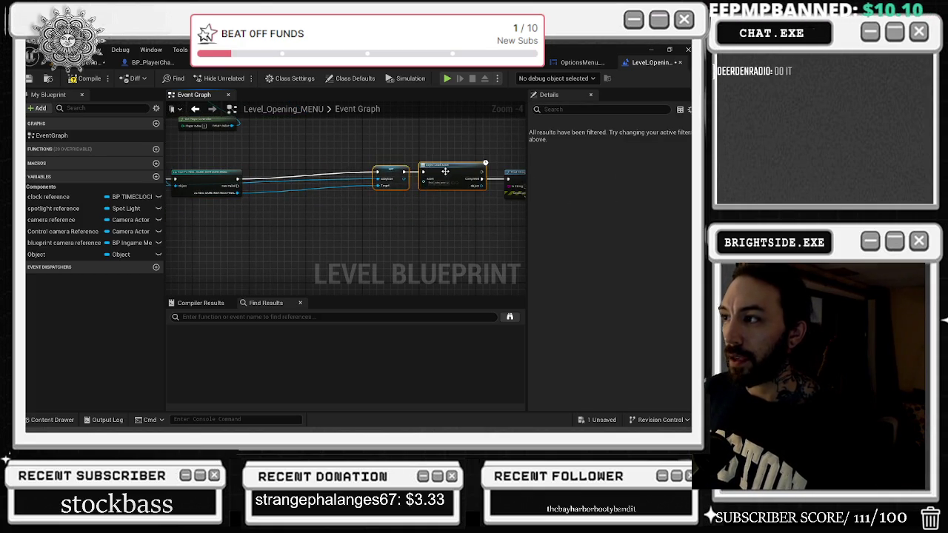
drag(446, 171, 260, 192)
click(351, 195)
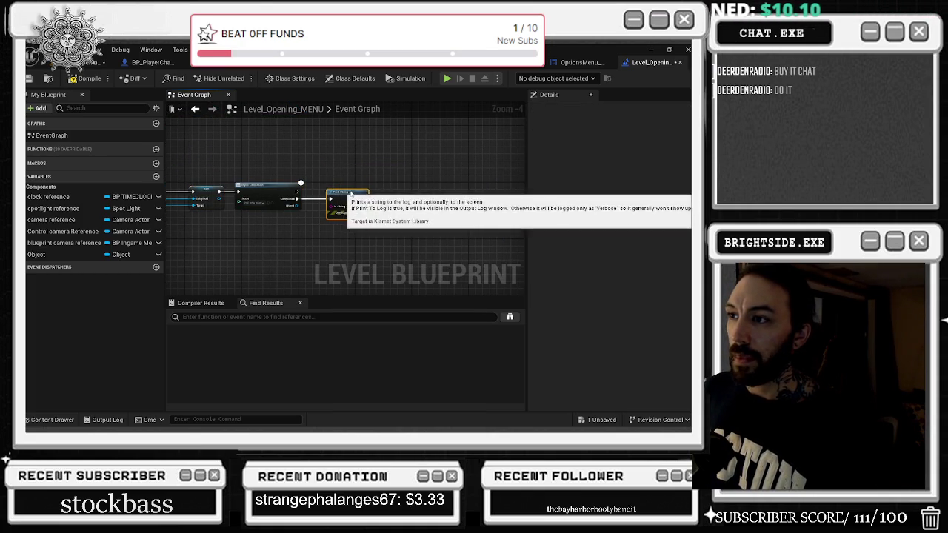
drag(352, 195, 529, 283)
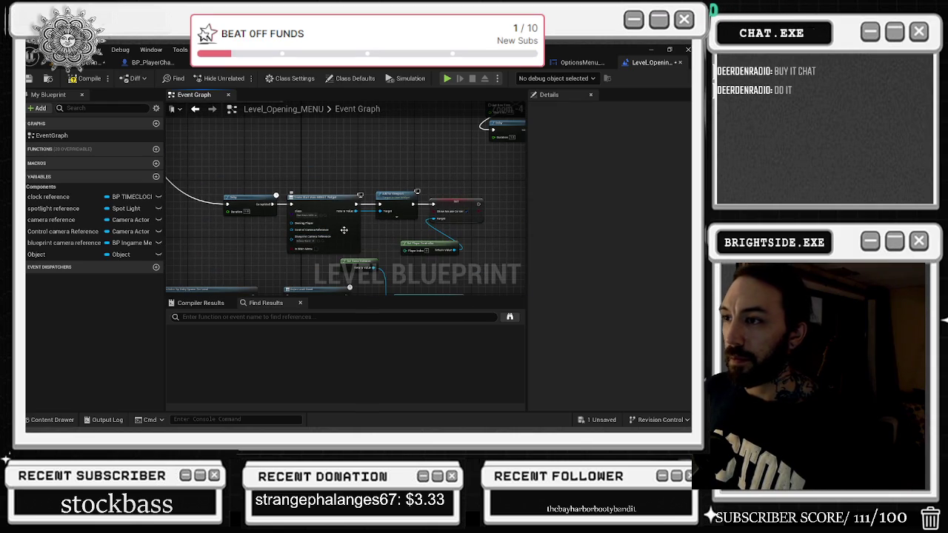
scroll(355, 243, up, 2)
scroll(380, 244, down, 2)
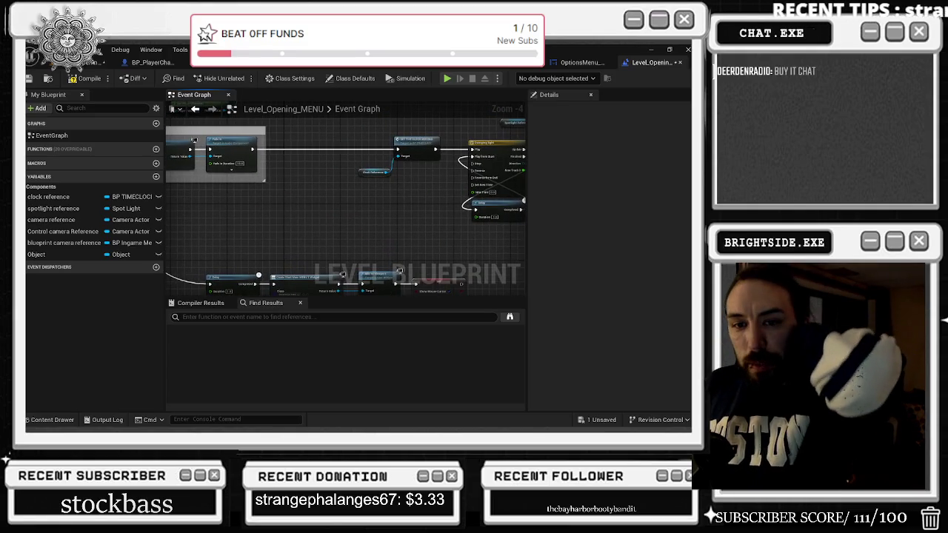
drag(299, 229, 447, 232)
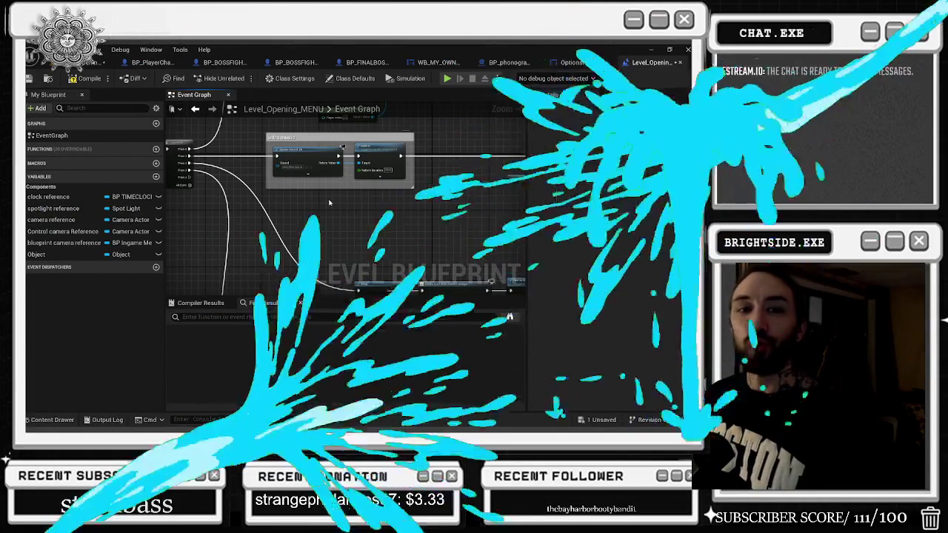
drag(365, 240, 374, 285)
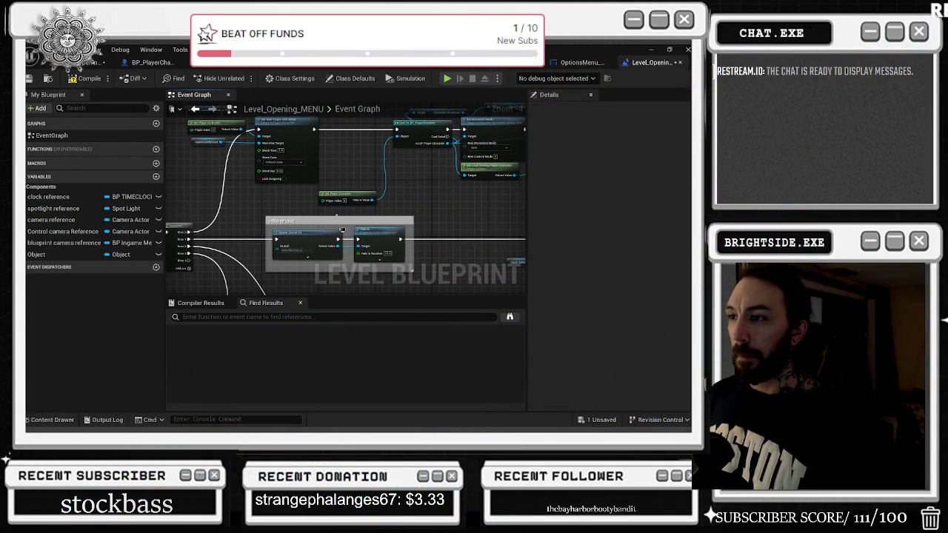
- Undo the intro music group's move and nudge Clock Reference down and left
click(343, 229)
scroll(319, 209, down, 2)
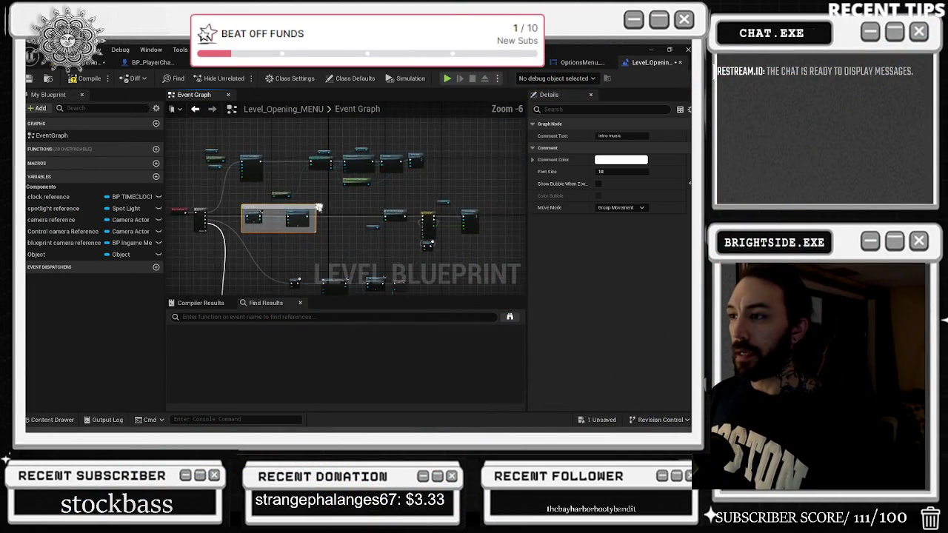
key(ctrl+z)
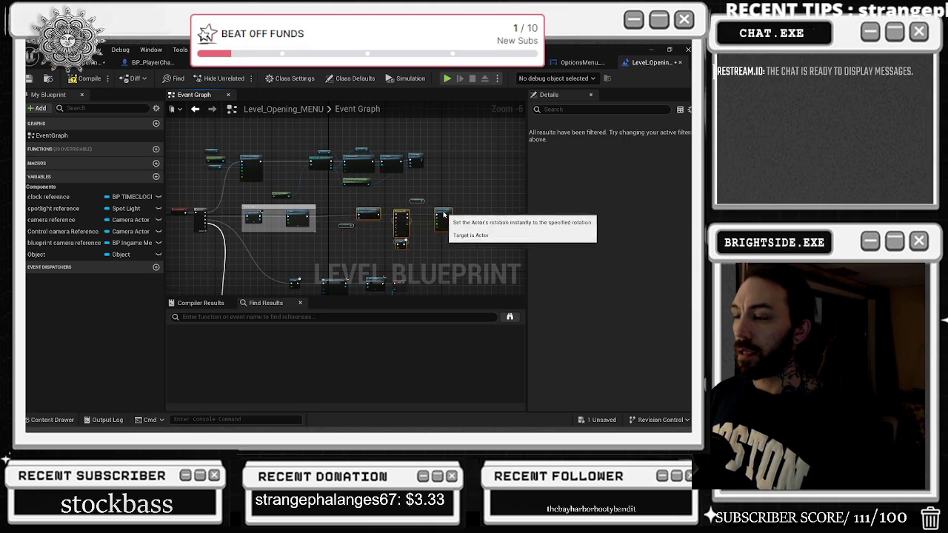
scroll(346, 222, up, 2)
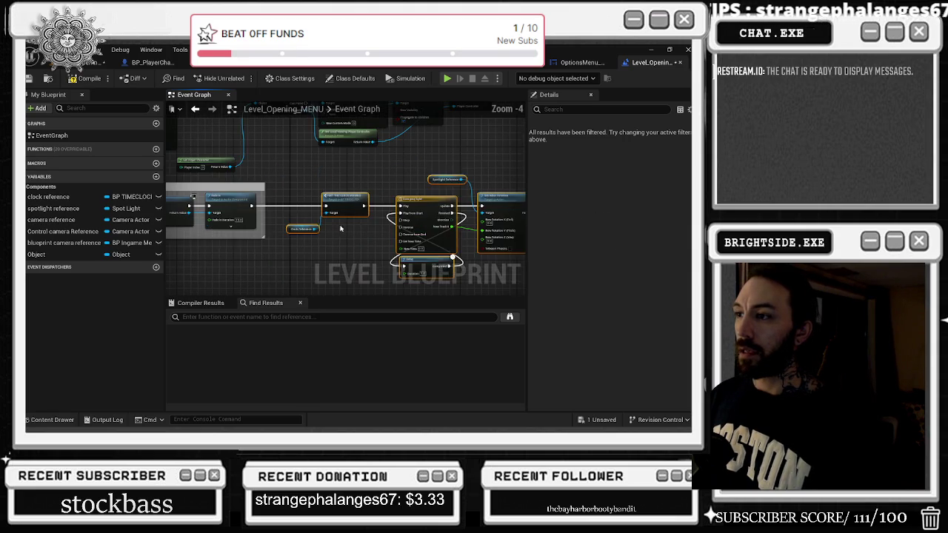
click(307, 234)
drag(307, 238, 302, 241)
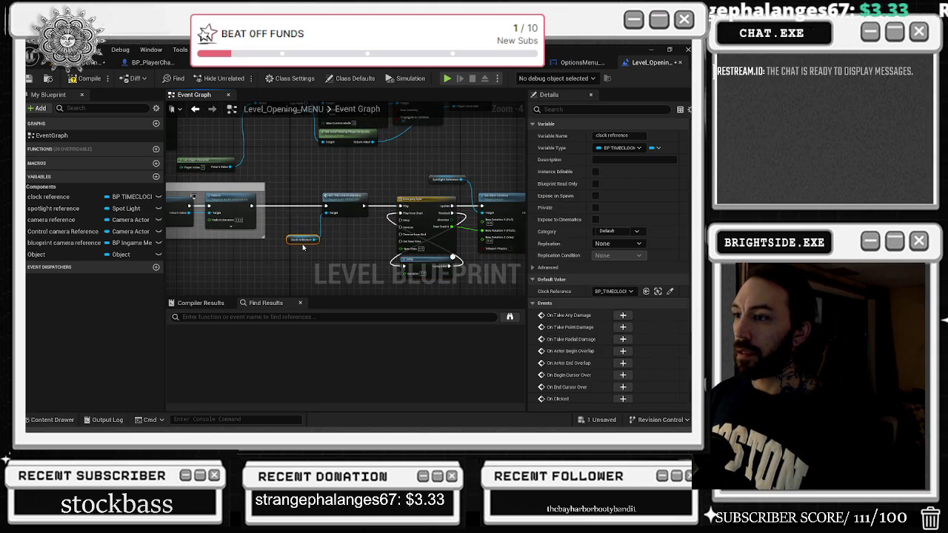
click(307, 234)
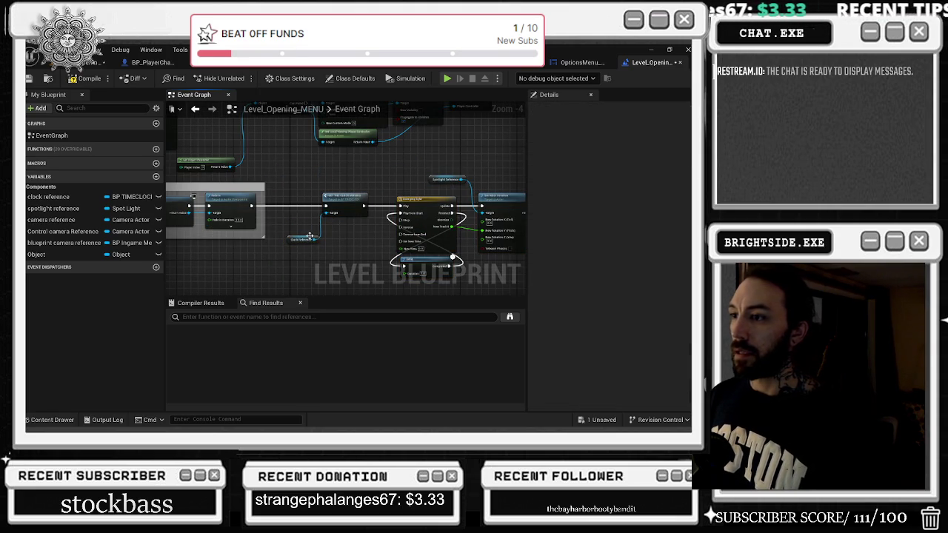
drag(309, 236, 301, 243)
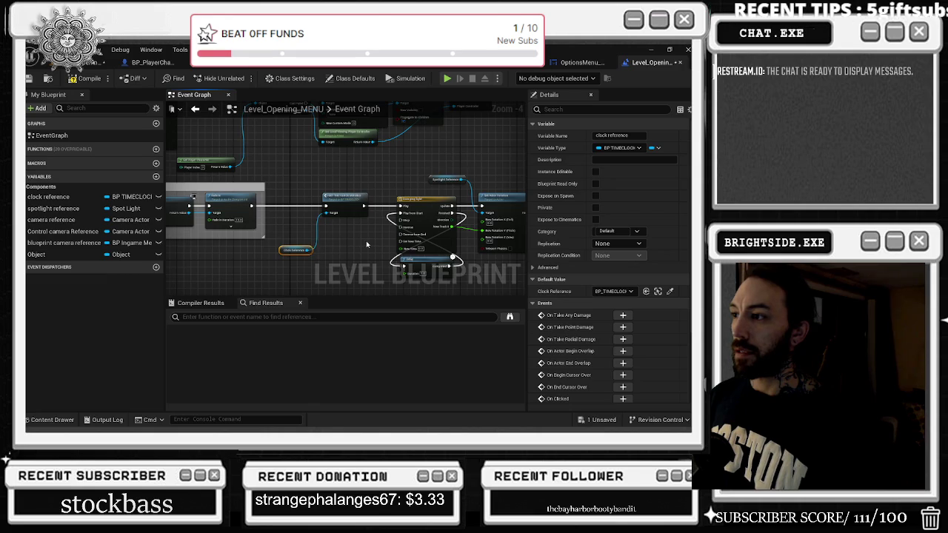
- Review the graph, return to the level viewport and bring up Save Content for the unsaved level
drag(366, 244, 311, 218)
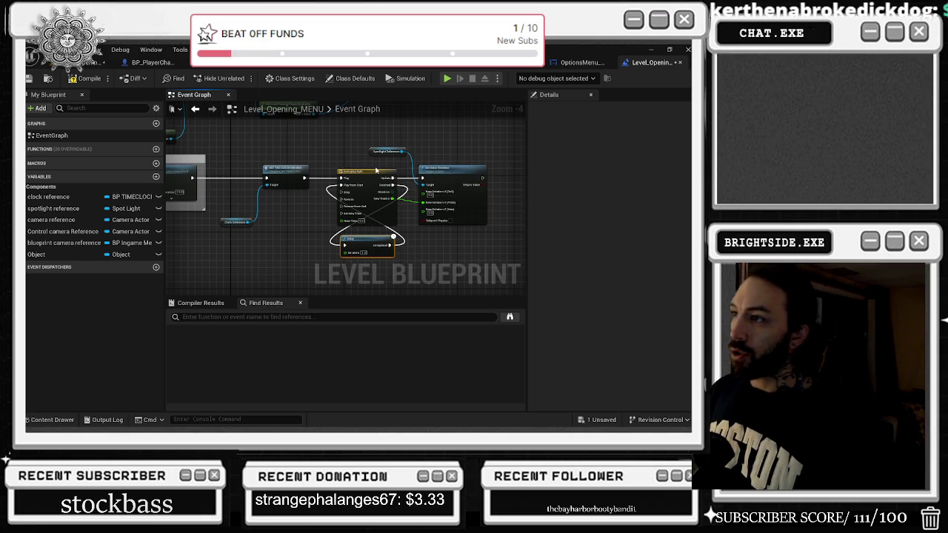
drag(362, 163, 414, 192)
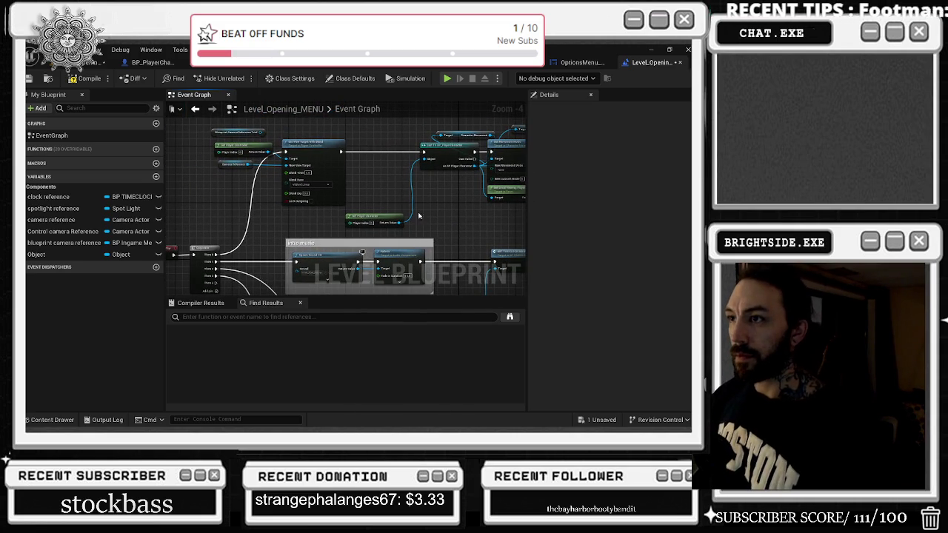
drag(418, 215, 387, 185)
mouse_move(354, 222)
mouse_down()
mouse_move(244, 252)
mouse_move(226, 281)
mouse_move(183, 143)
mouse_move(206, 203)
mouse_up()
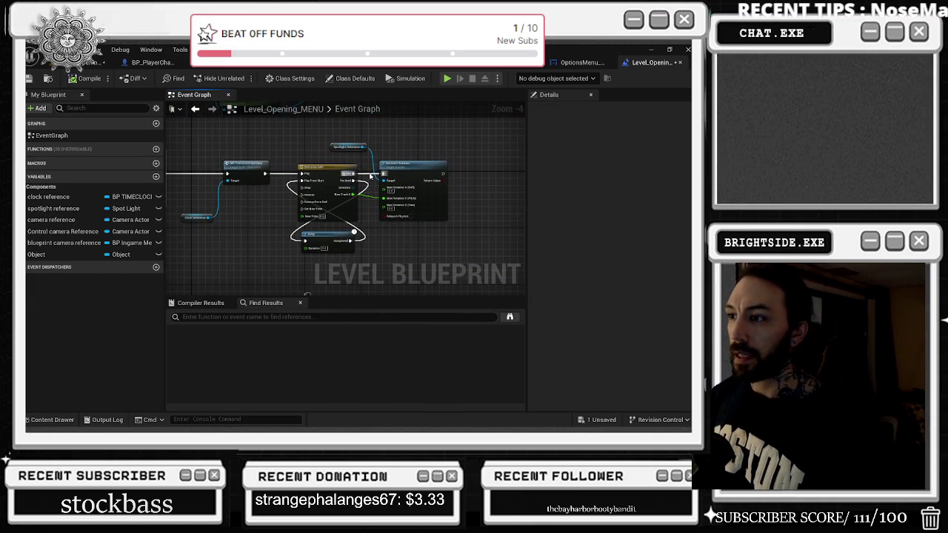
click(86, 65)
click(604, 420)
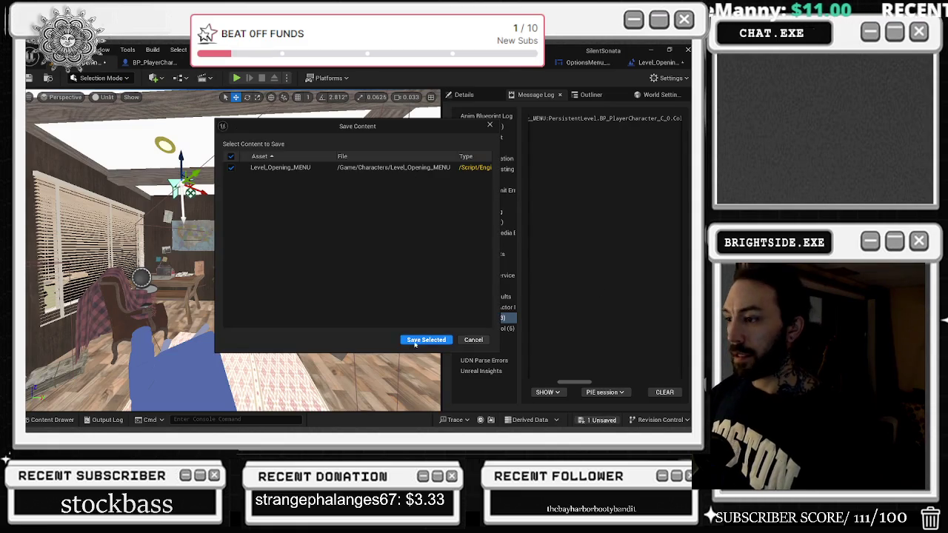
- Save Level_Opening_MENU, play-test its Options screen, then reopen the level blueprint
click(423, 341)
key(alt+p)
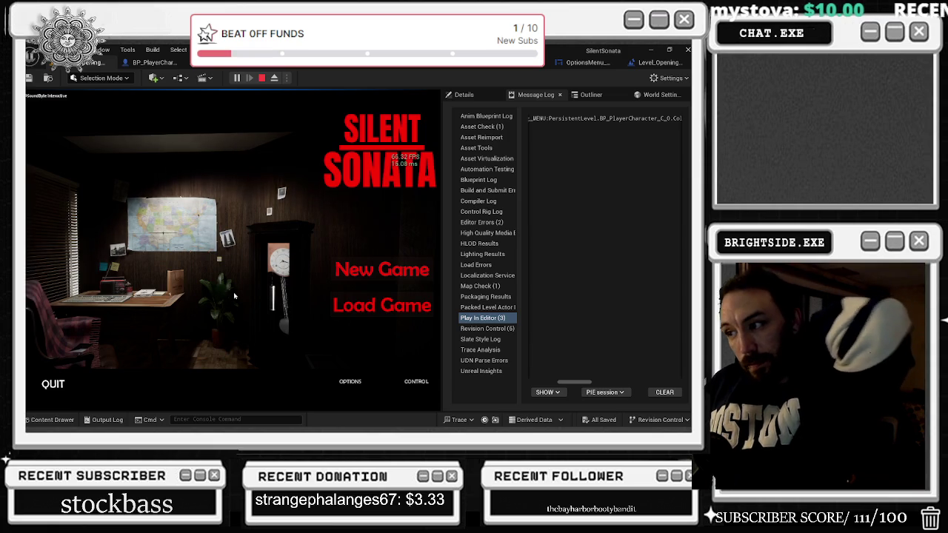
click(351, 386)
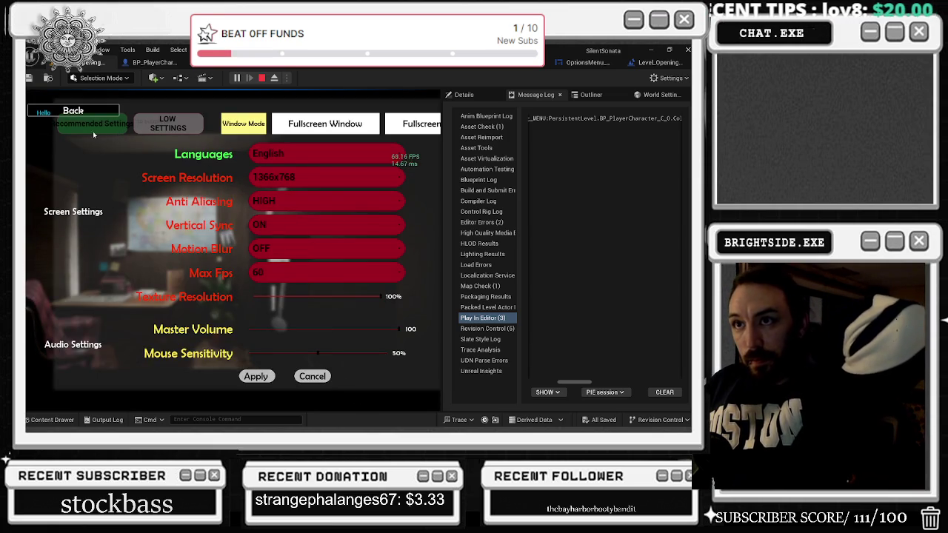
click(76, 117)
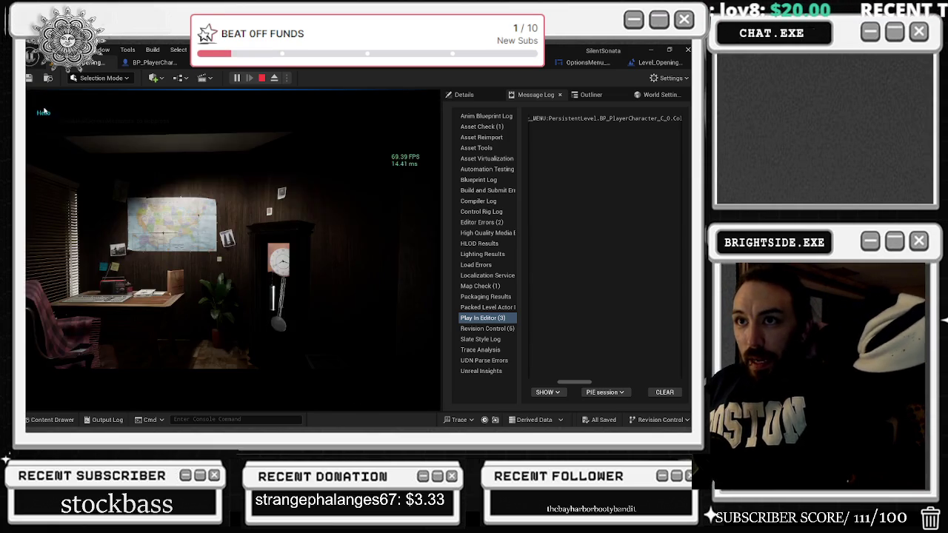
key(Escape)
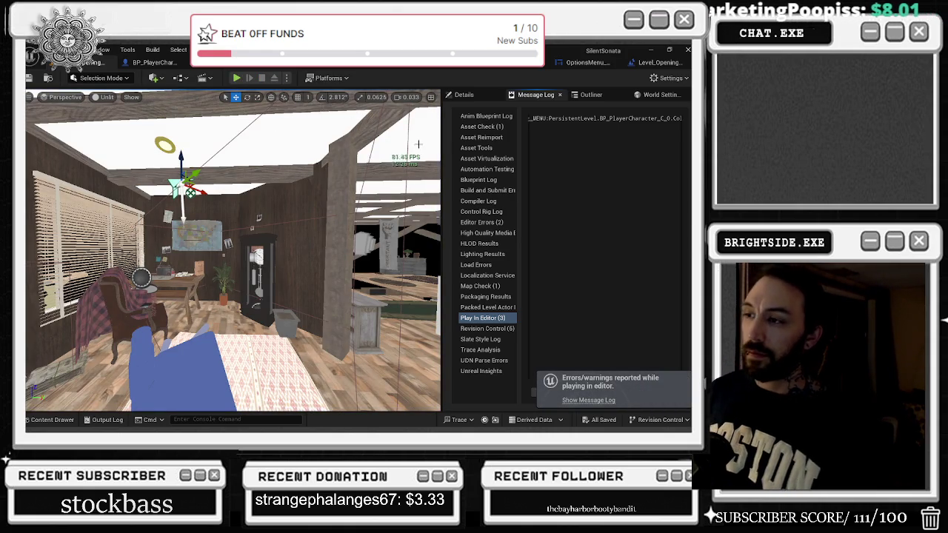
click(646, 64)
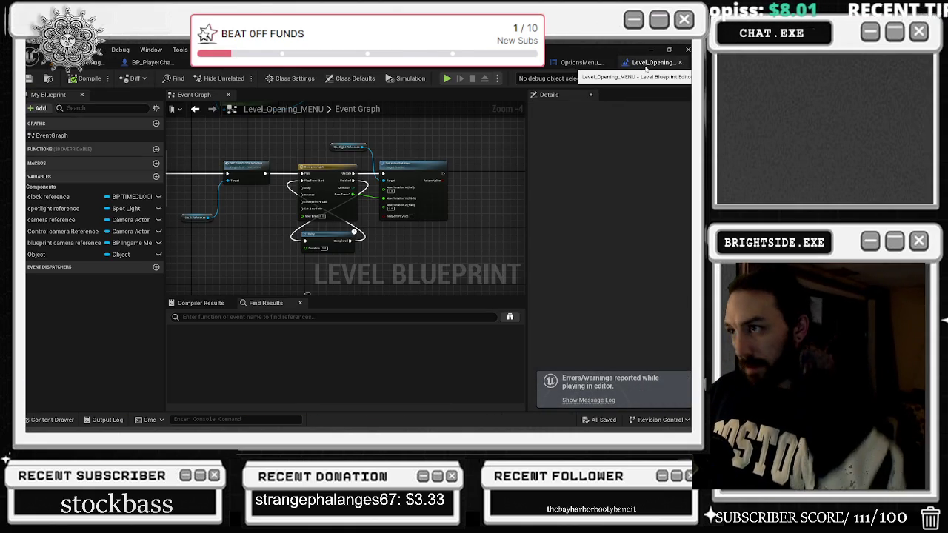
- In OptionsMenu_Widget, jump to UPDATE LANGUAGE and inspect the Recommended Settings array's five entries
click(566, 63)
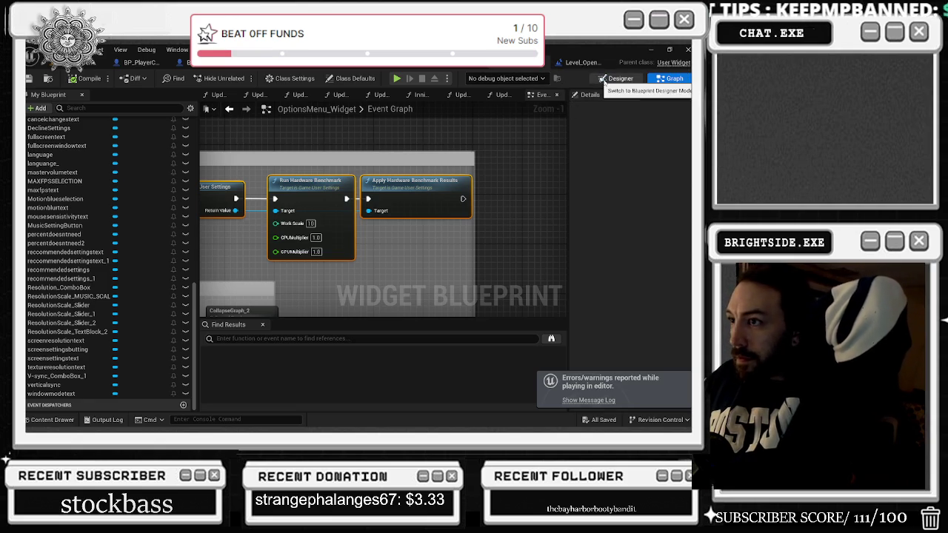
scroll(426, 226, down, 7)
scroll(356, 210, up, 6)
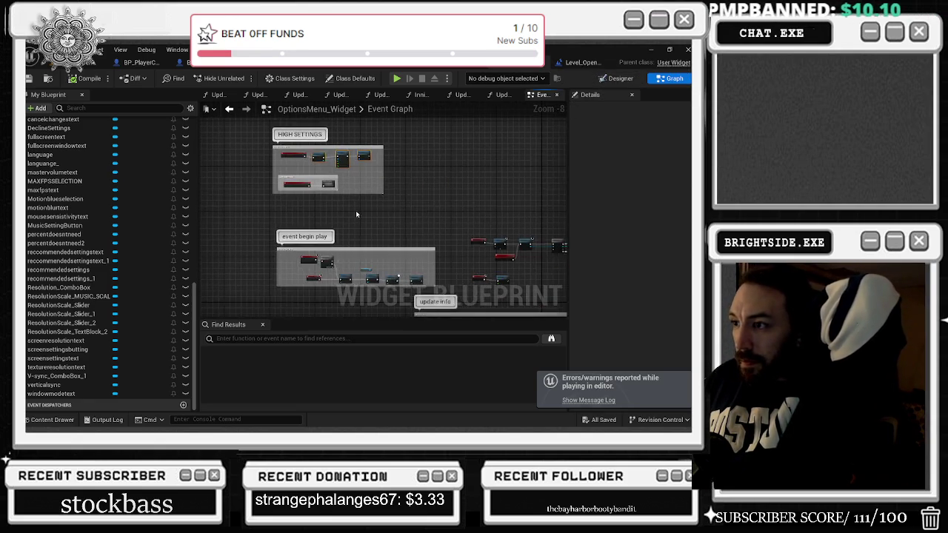
click(358, 234)
double_click(358, 234)
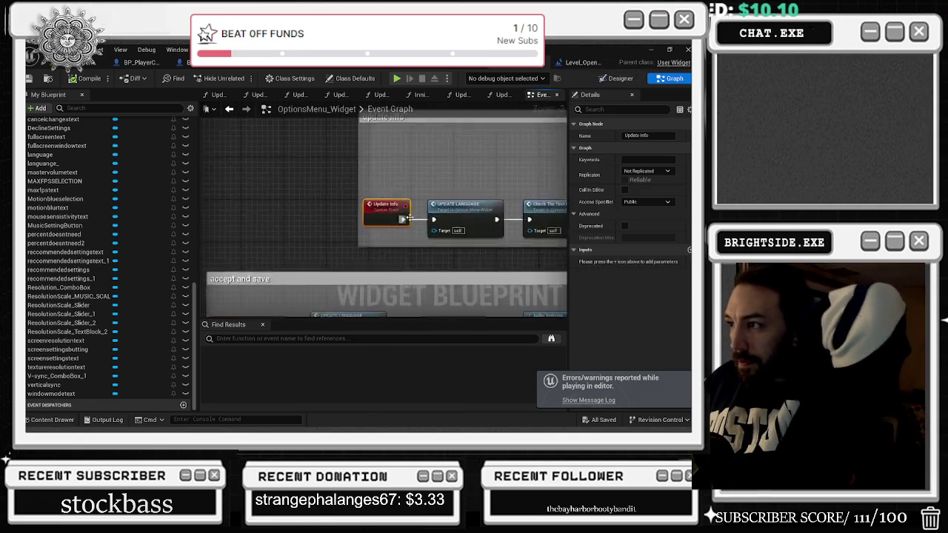
mouse_move(354, 190)
mouse_down()
mouse_move(235, 119)
mouse_move(72, 100)
mouse_up()
drag(565, 210, 130, 217)
drag(467, 215, 349, 223)
click(354, 222)
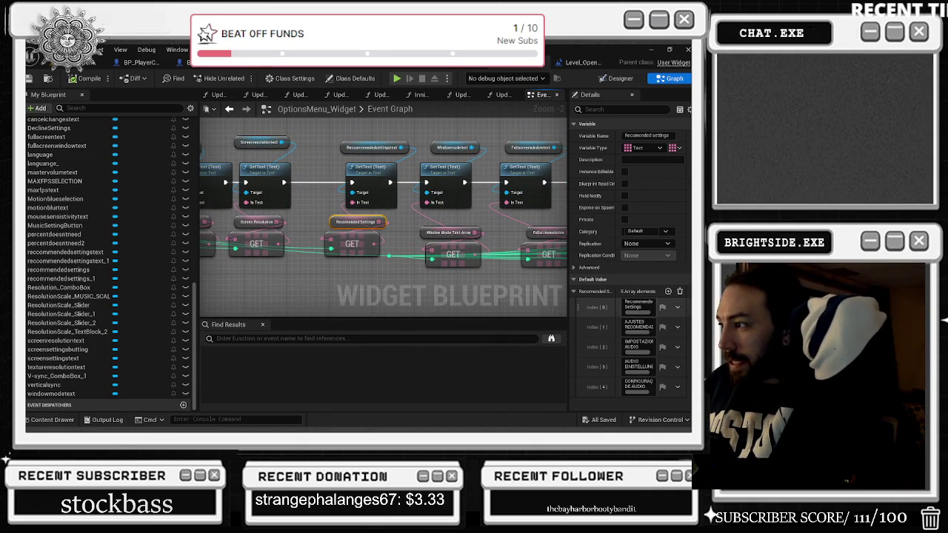
drag(567, 297, 479, 299)
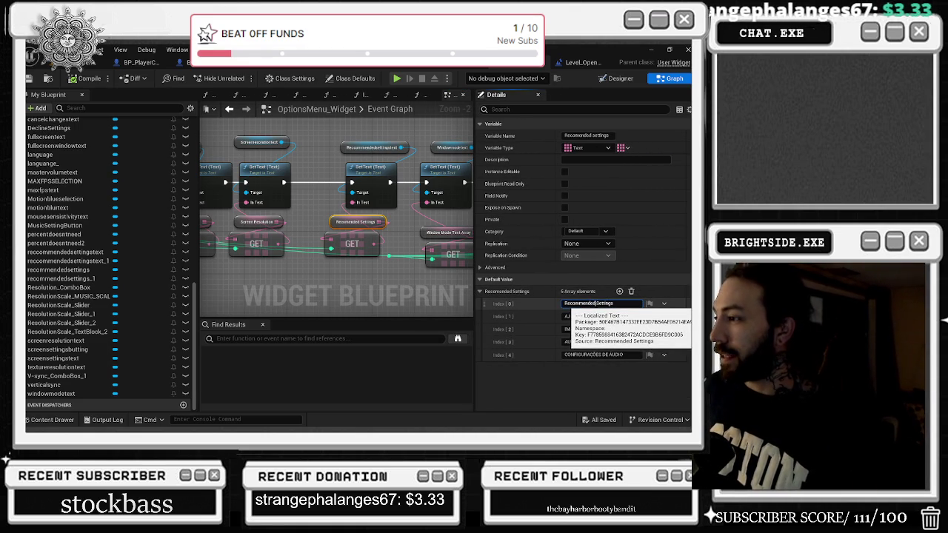
- Inspect the reccommendedsettingstext variable and filter My Blueprint by 'rec'
double_click(588, 304)
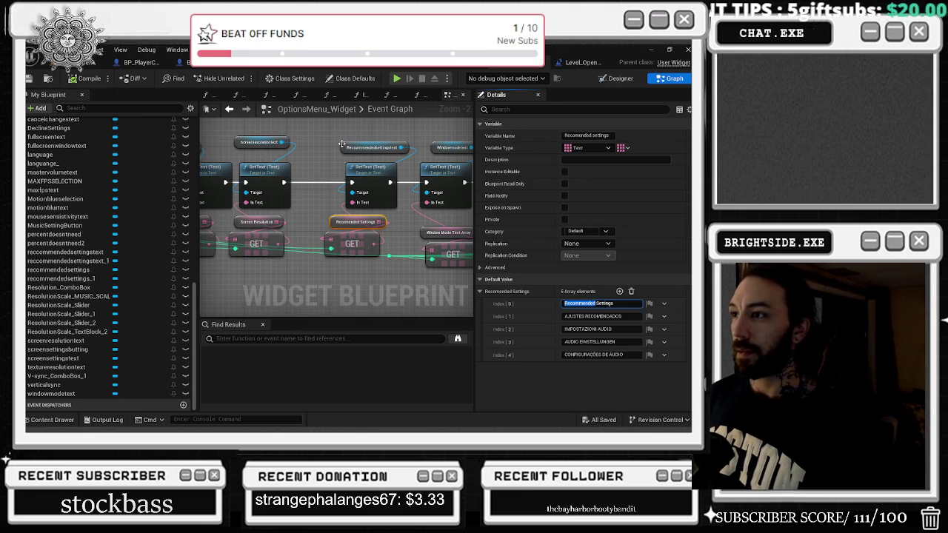
click(370, 147)
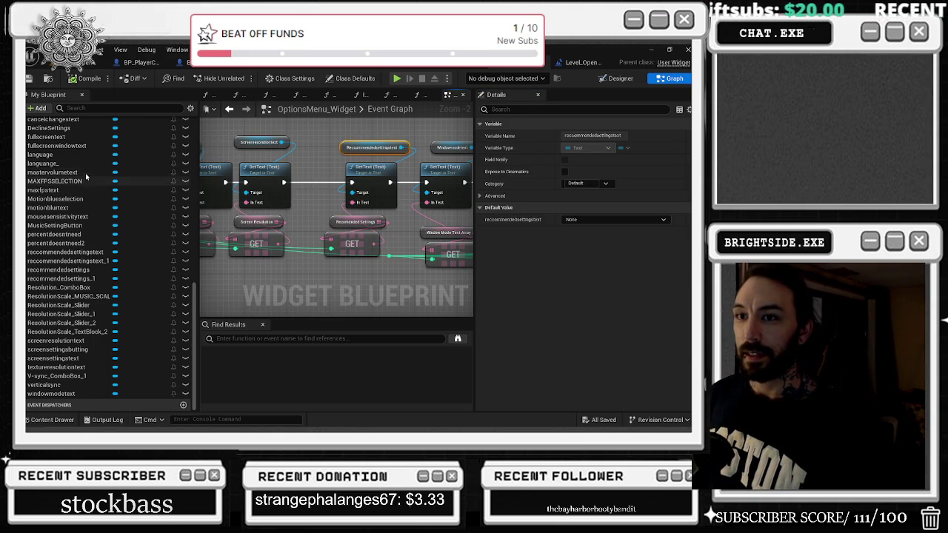
click(112, 108)
text(rec)
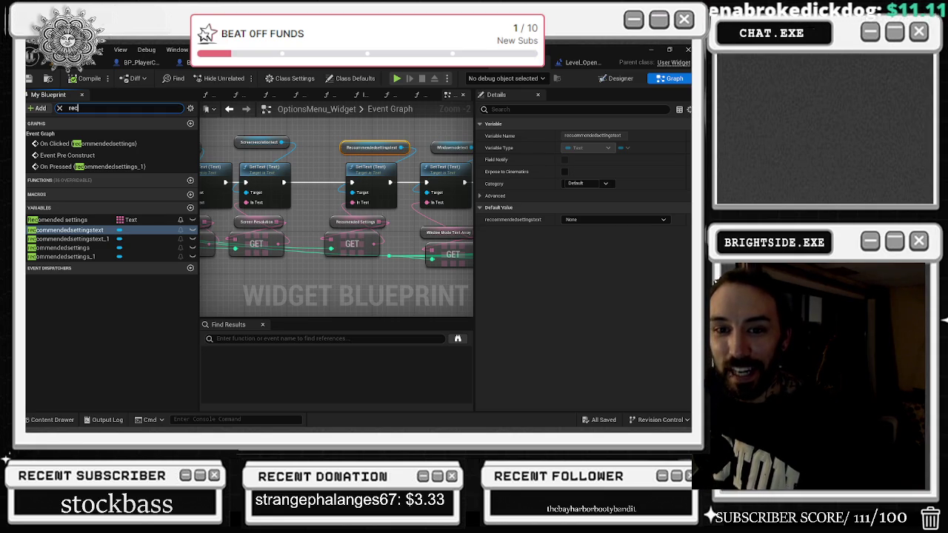
key(alt+Tab)
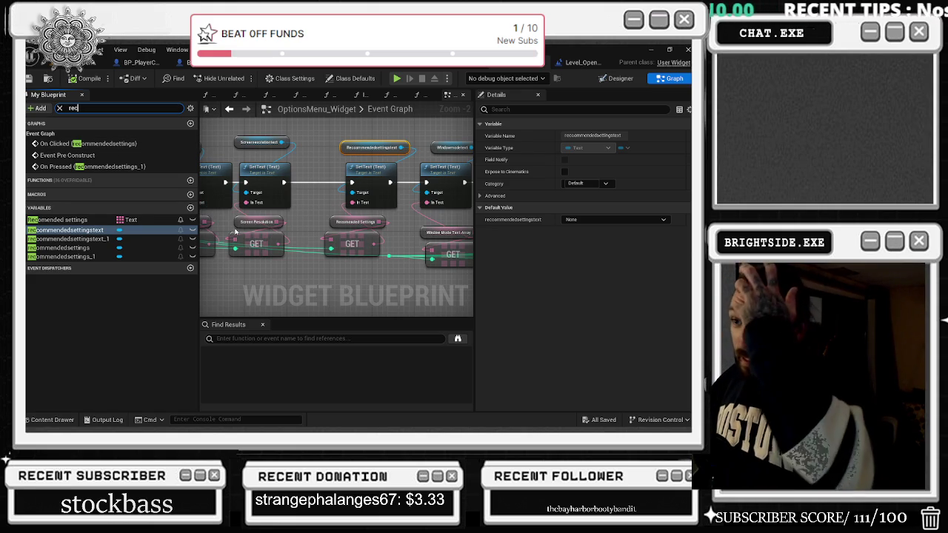
click(238, 227)
click(244, 222)
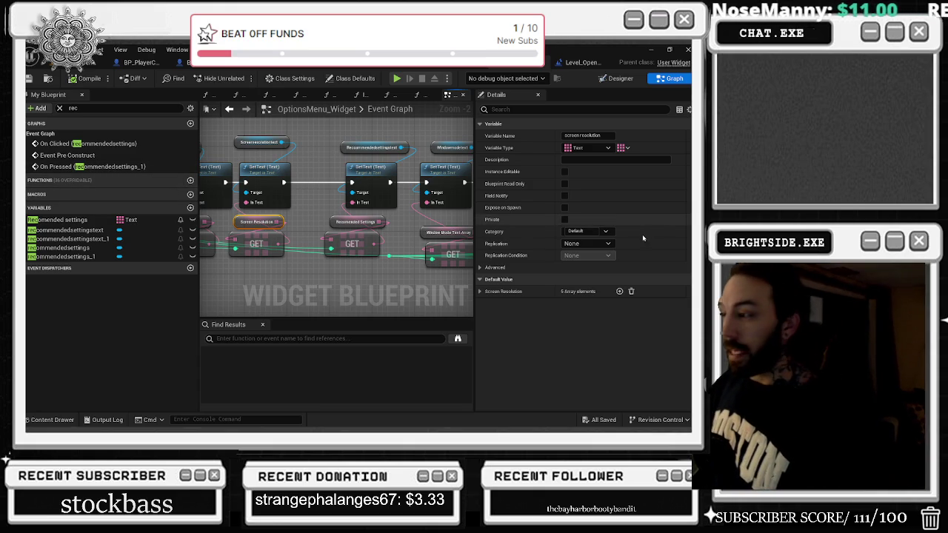
click(480, 291)
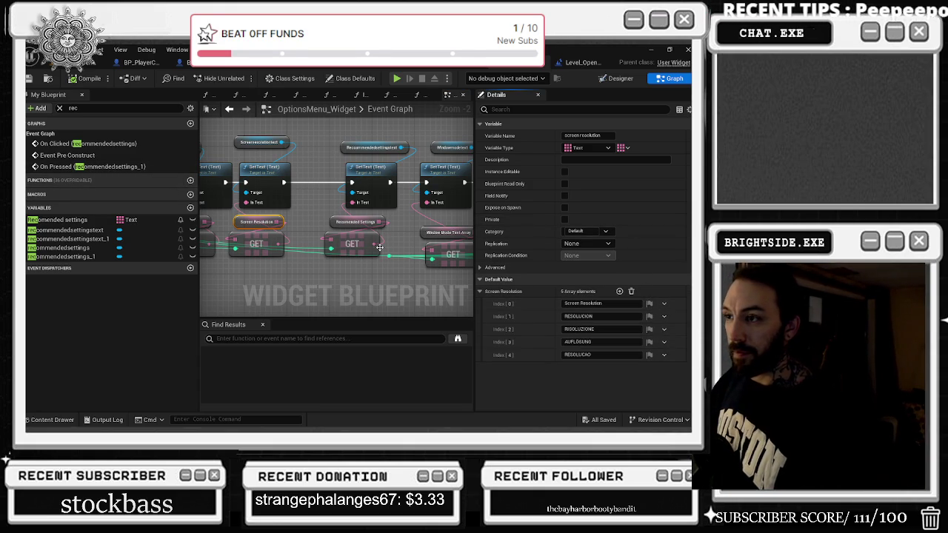
click(97, 238)
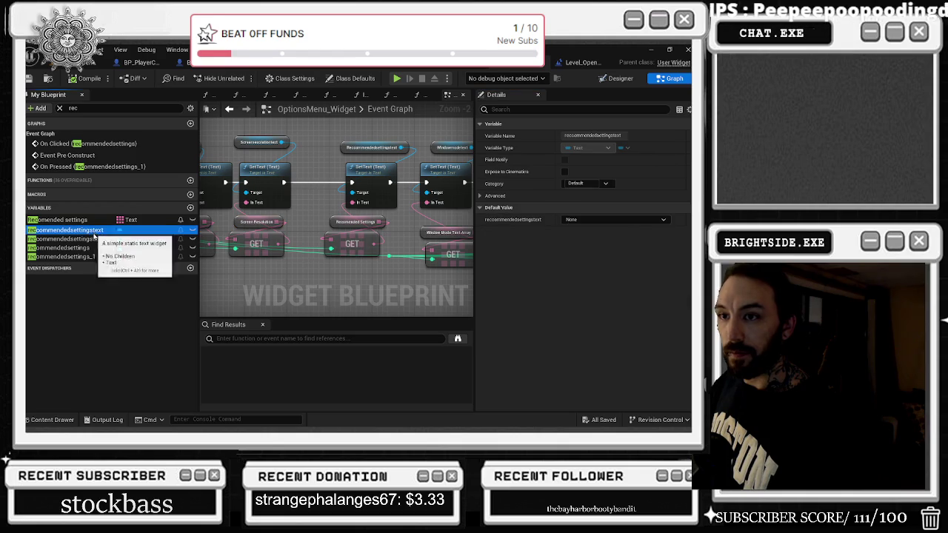
click(97, 247)
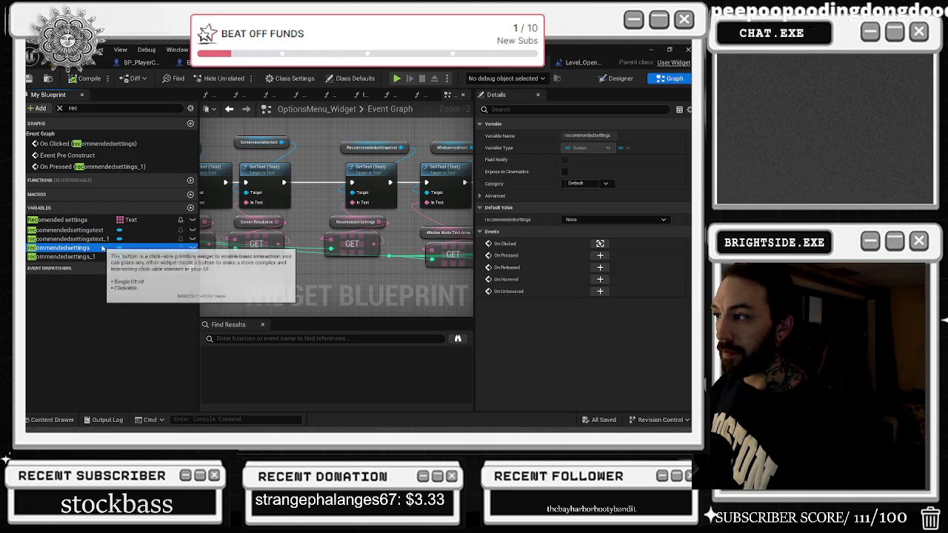
click(621, 78)
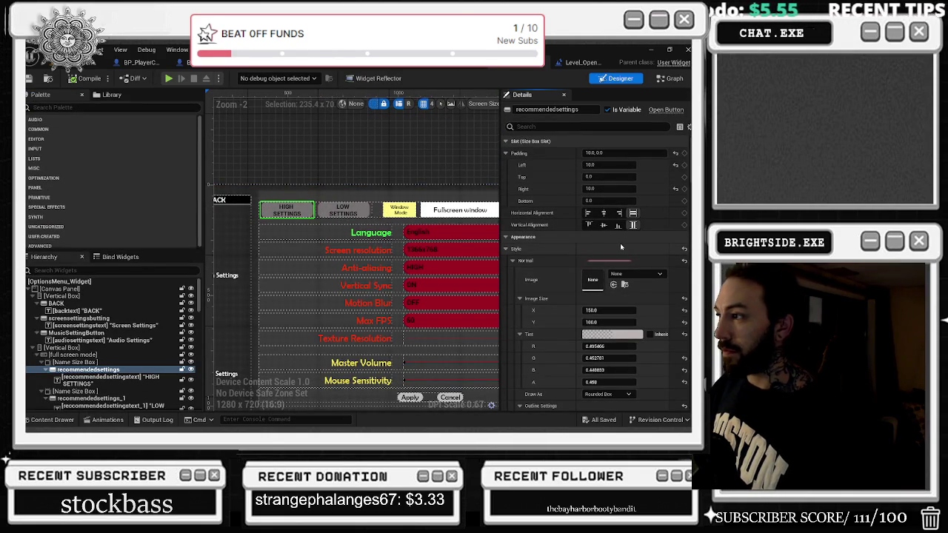
scroll(620, 243, down, 5)
scroll(631, 281, down, 10)
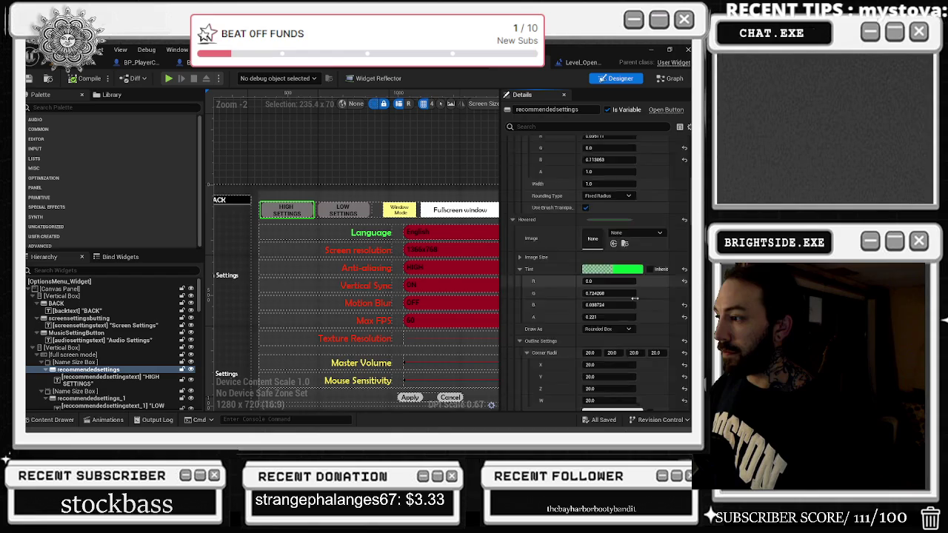
scroll(655, 306, up, 10)
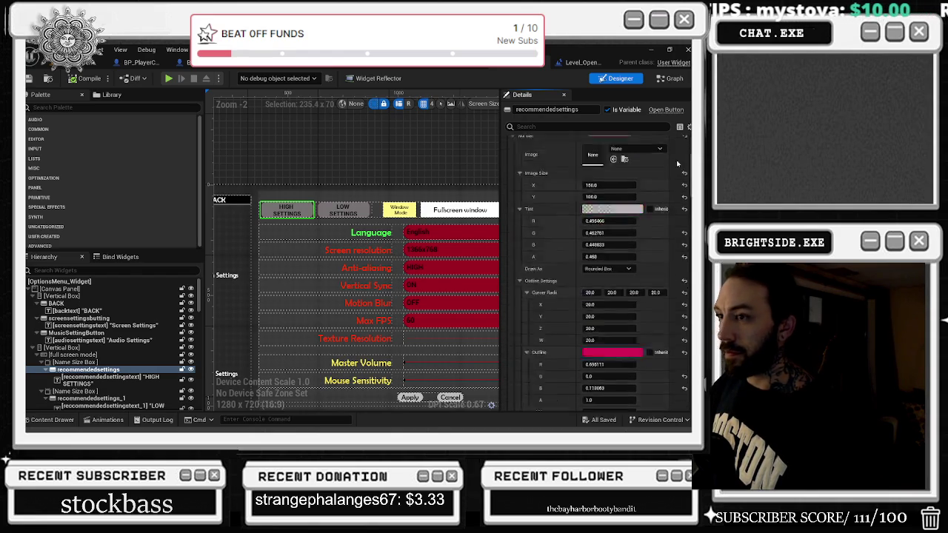
click(143, 378)
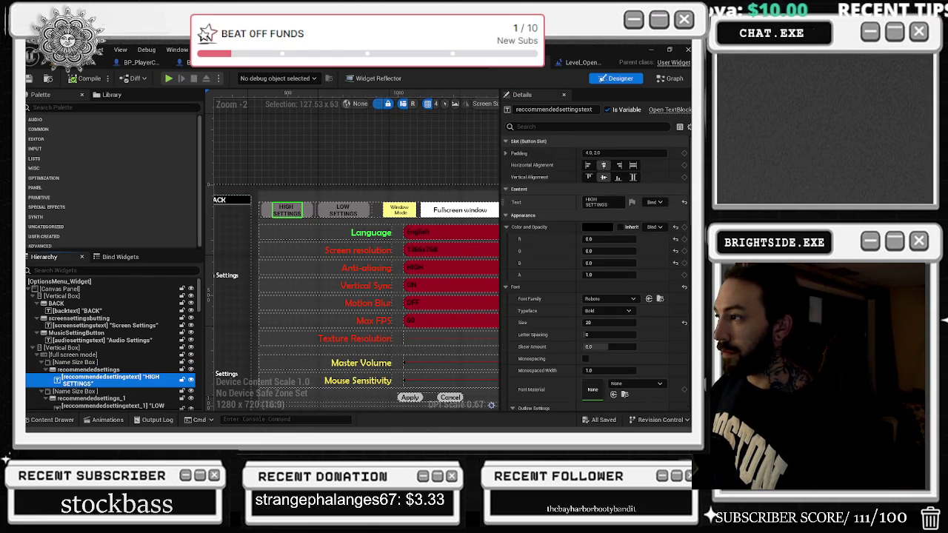
click(669, 79)
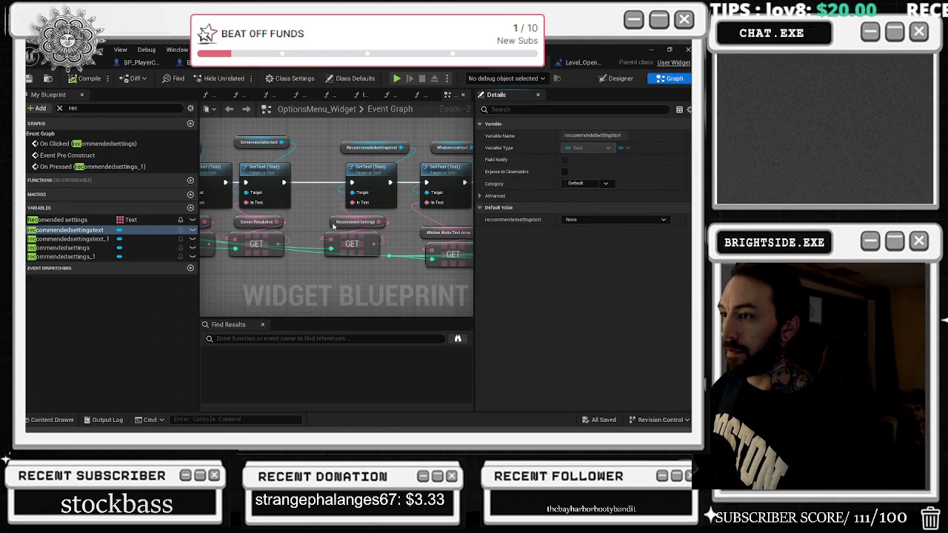
- Paste HIGH SETTINGS into the first Recommended Settings array entry
click(338, 223)
click(585, 304)
text(HIGH SETTINGS)
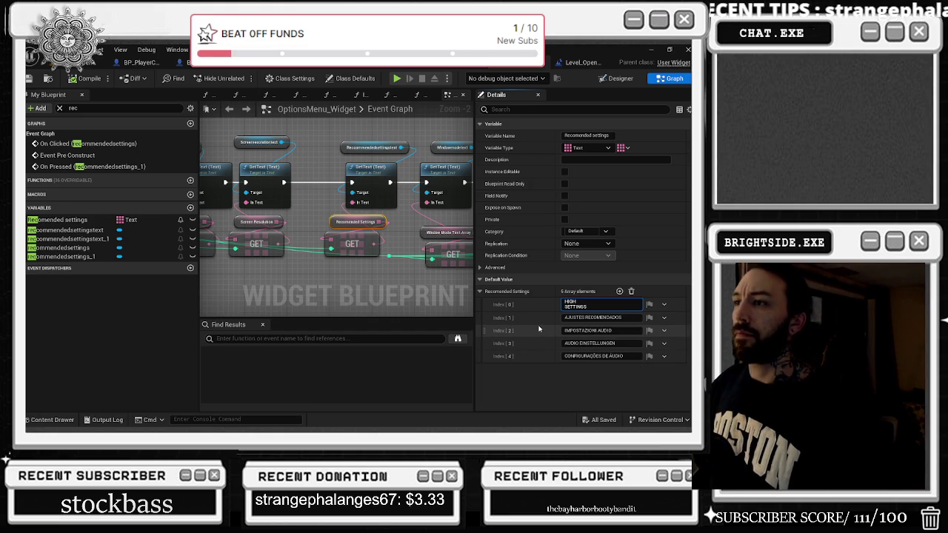
- Expand the Recomended settings array's default entries in the Details panel
mouse_move(462, 255)
mouse_down()
mouse_move(281, 225)
mouse_move(237, 235)
mouse_move(326, 275)
mouse_up()
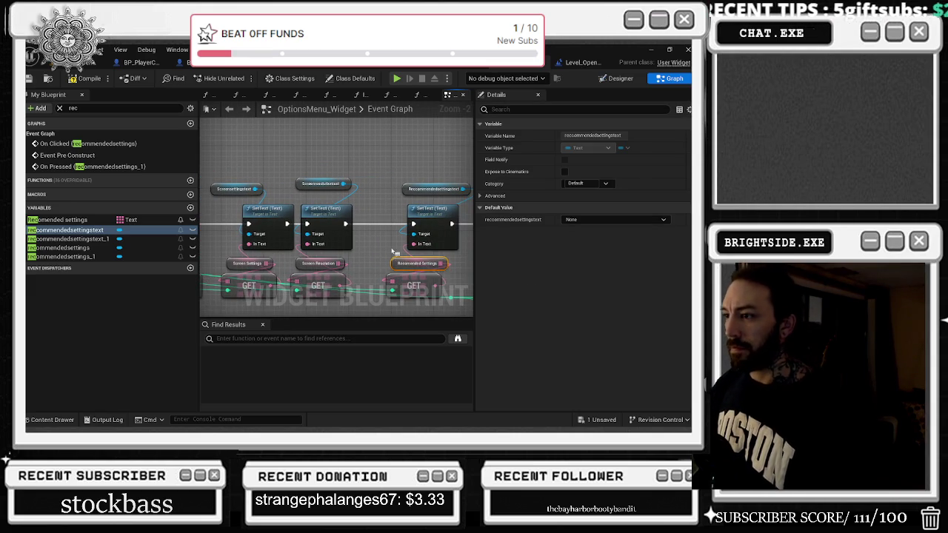
click(395, 264)
click(399, 263)
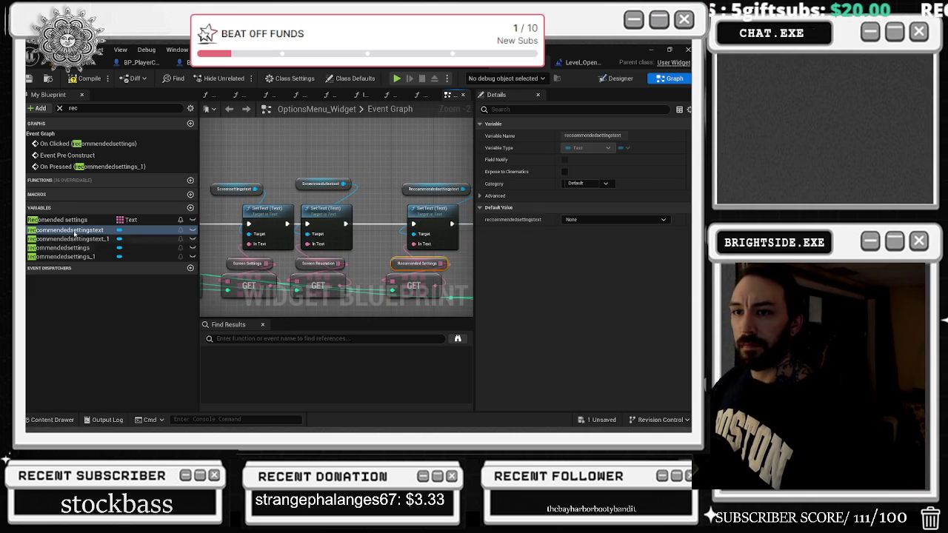
click(480, 291)
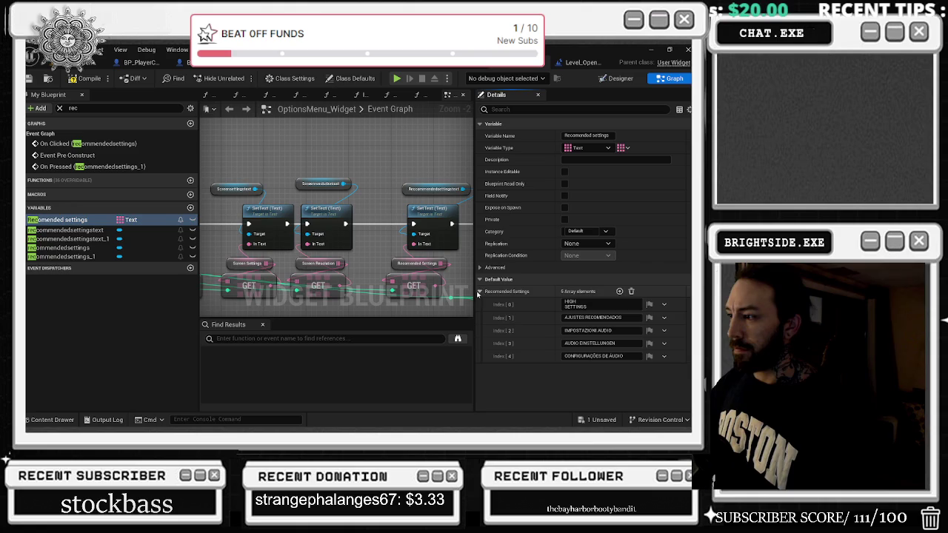
click(590, 343)
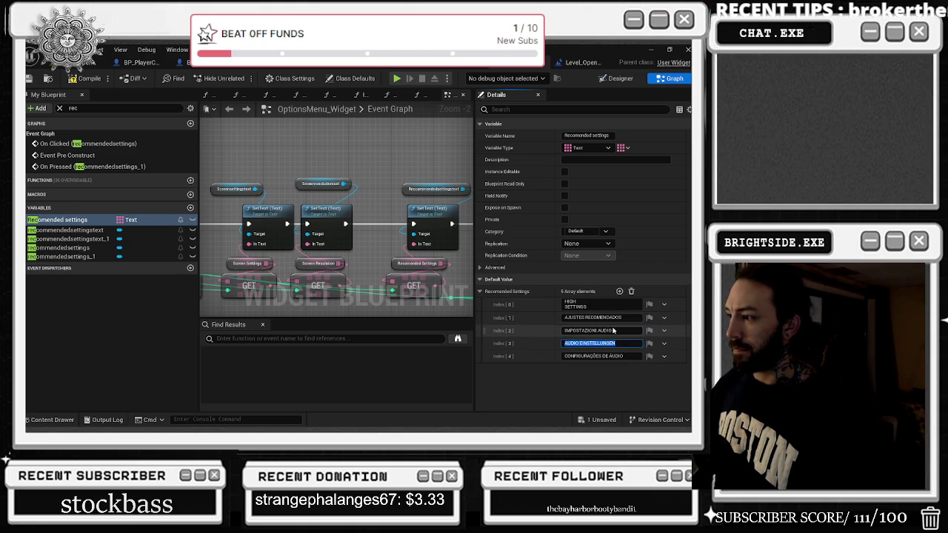
key(alt+Tab)
key(Escape)
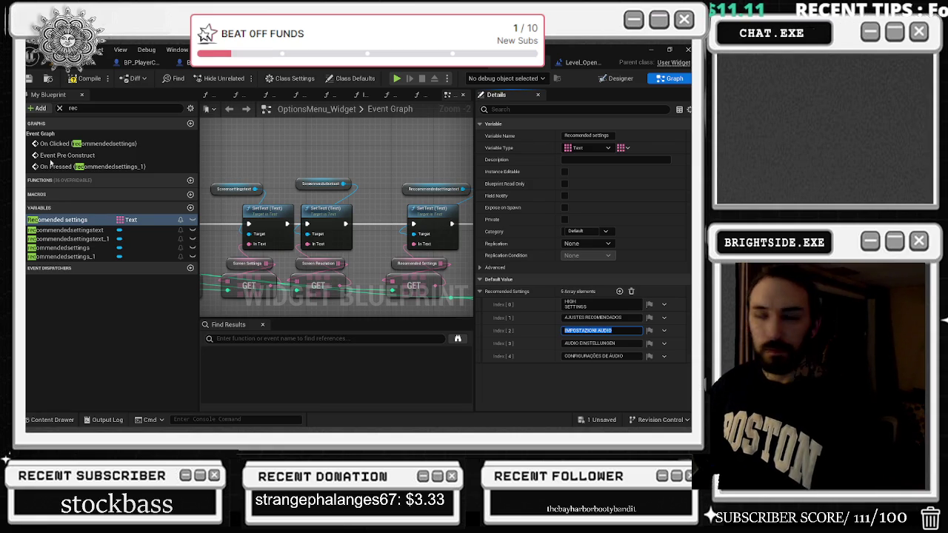
scroll(400, 203, up, 3)
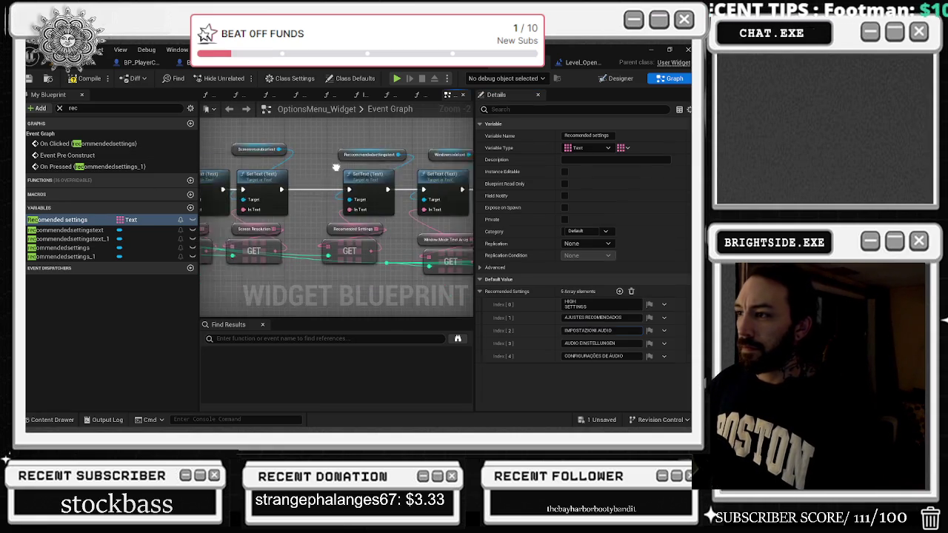
- Change the Spanish Index [1] entry from AJUSTES RECOMENDADOS to AJUSTES ALTOS
click(344, 146)
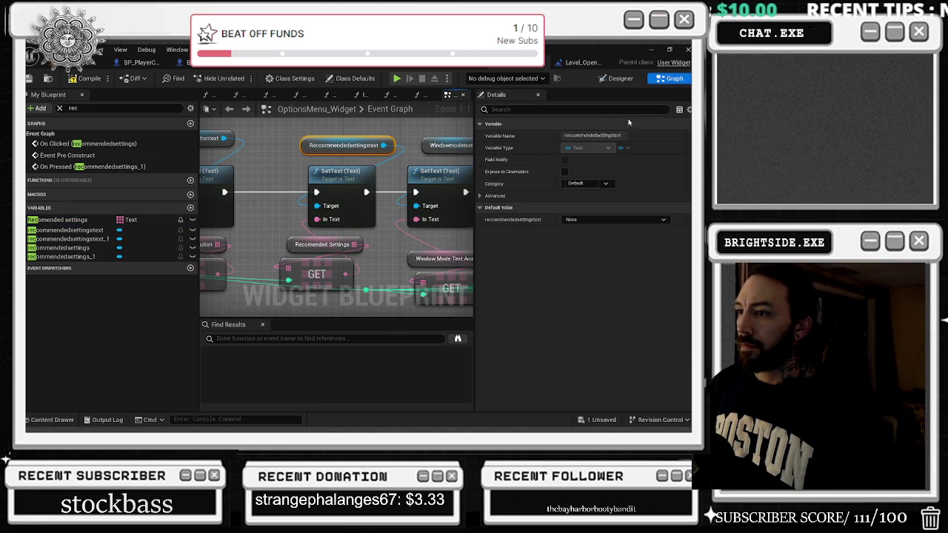
click(290, 247)
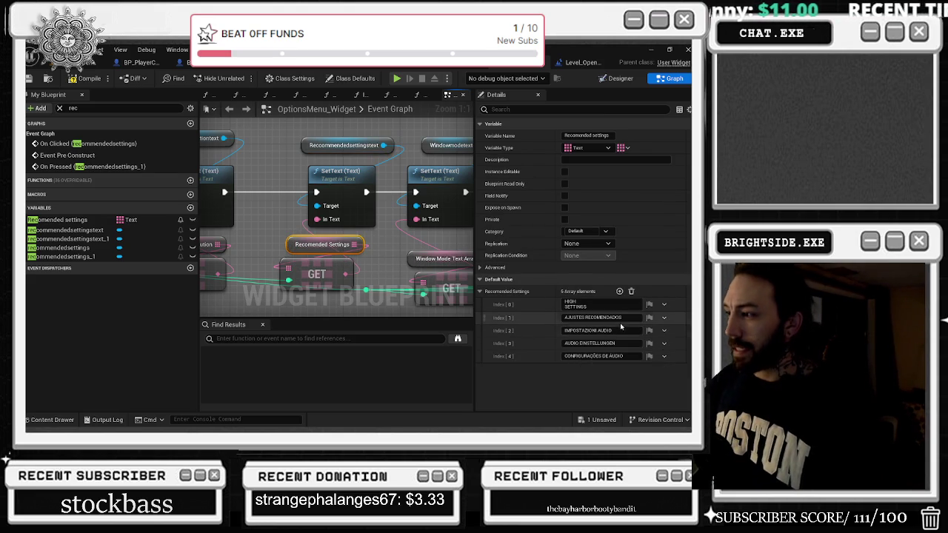
click(593, 317)
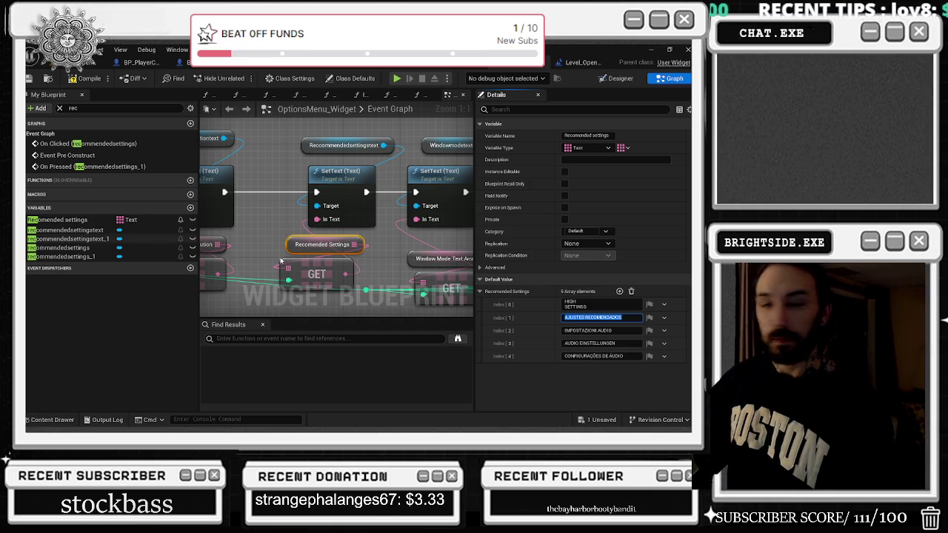
click(593, 317)
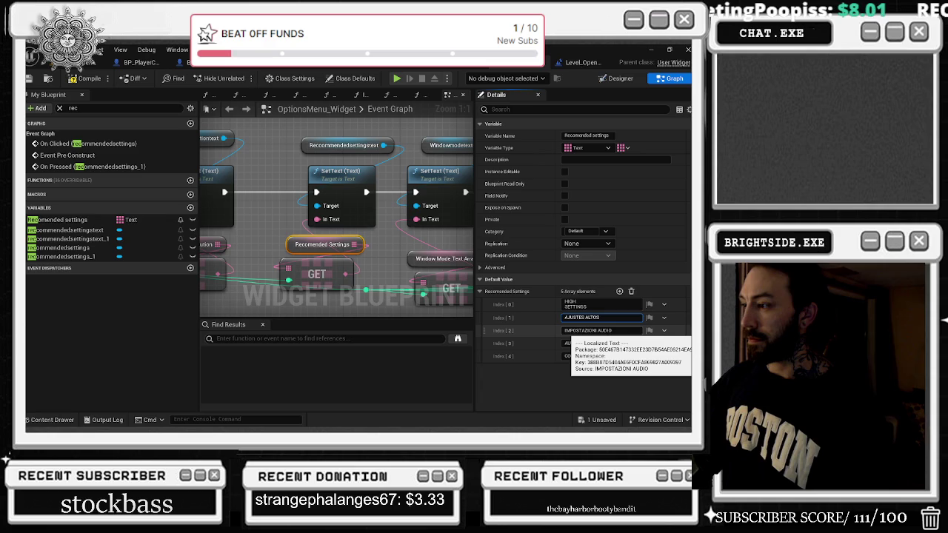
click(578, 331)
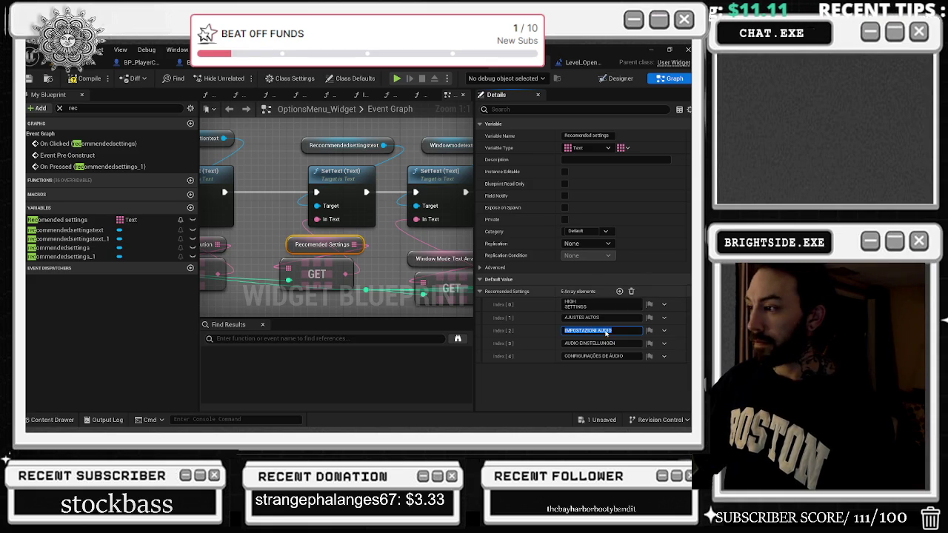
- Enter IMPOSTAZIONI ELEVATE for Italian and HOHE EINSTELLUNGEN for German, then paste it into index 4
text(ELEVATE)
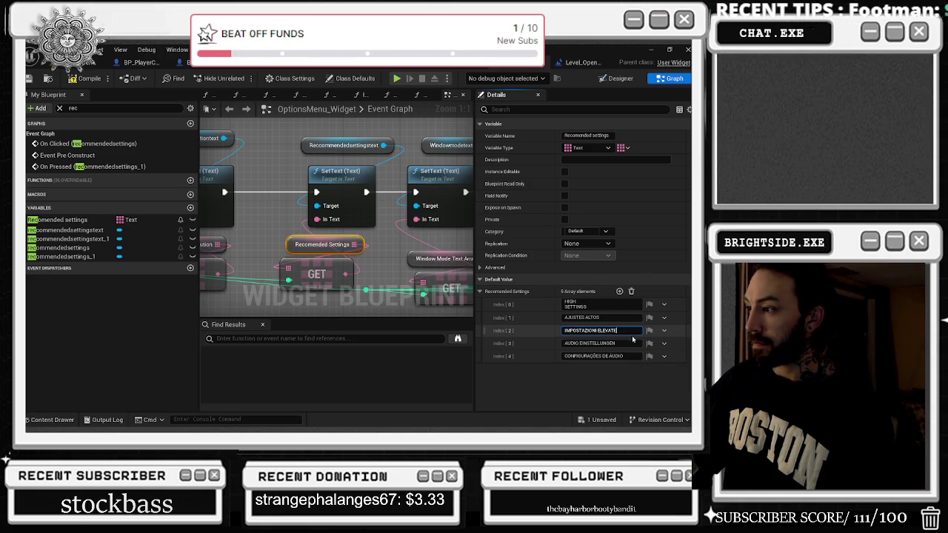
click(593, 343)
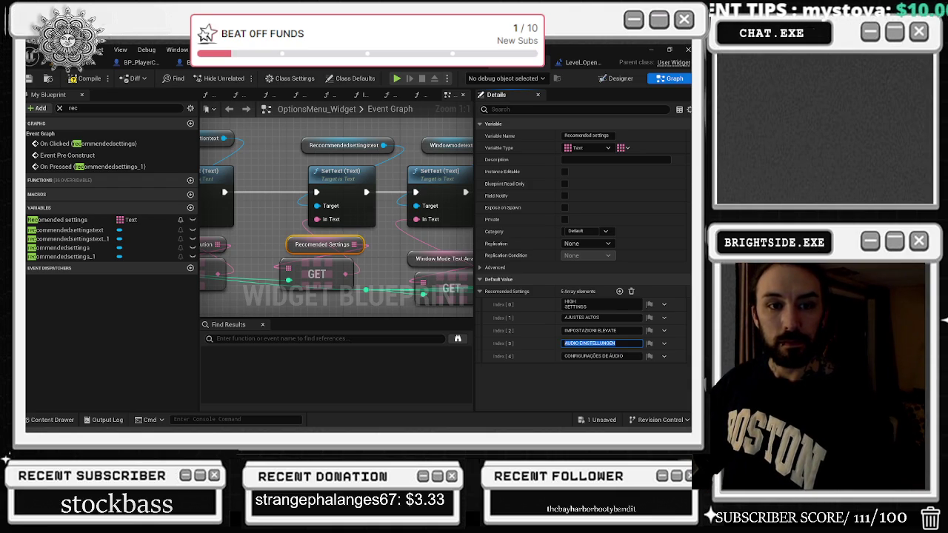
text(HOHE EINSTELLUNGEN)
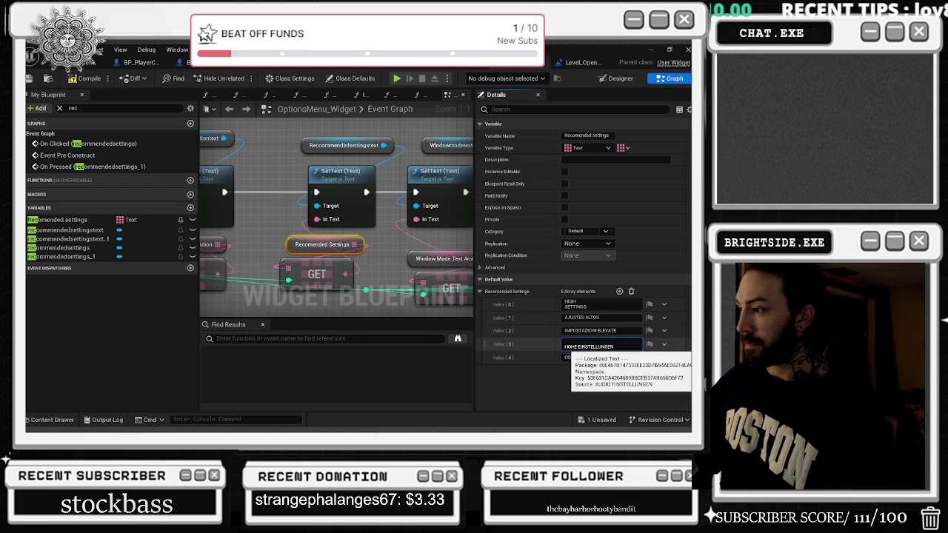
key(ctrl+a)
key(ctrl+c)
click(600, 358)
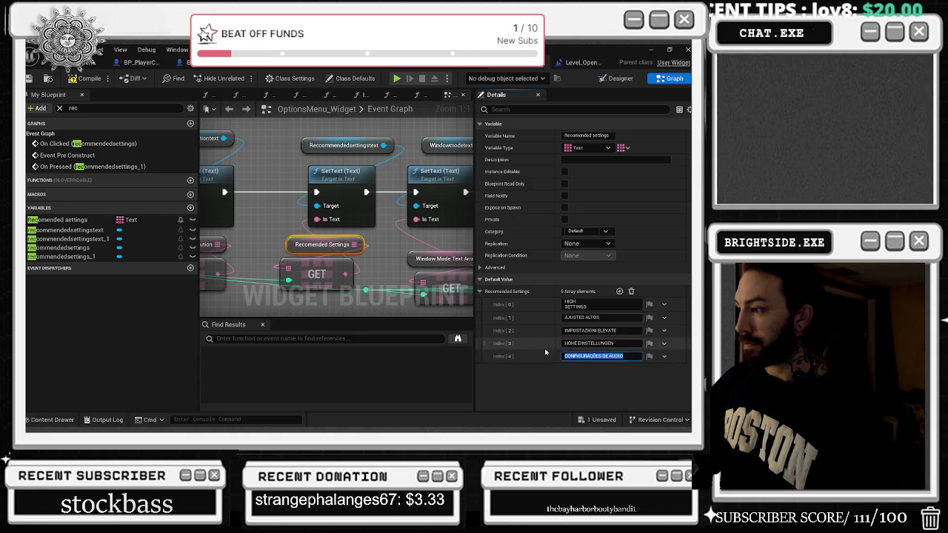
key(ctrl+v)
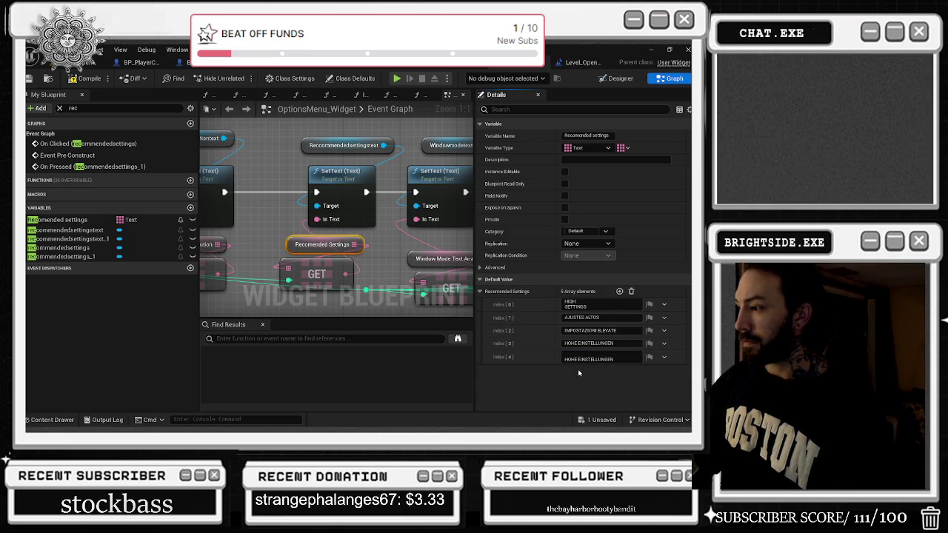
- Undo the mistaken index 4 paste and retype HOHE EINSTELLUNGEN over the German AUDIO EINSTELLUNGEN entry
key(ctrl+z)
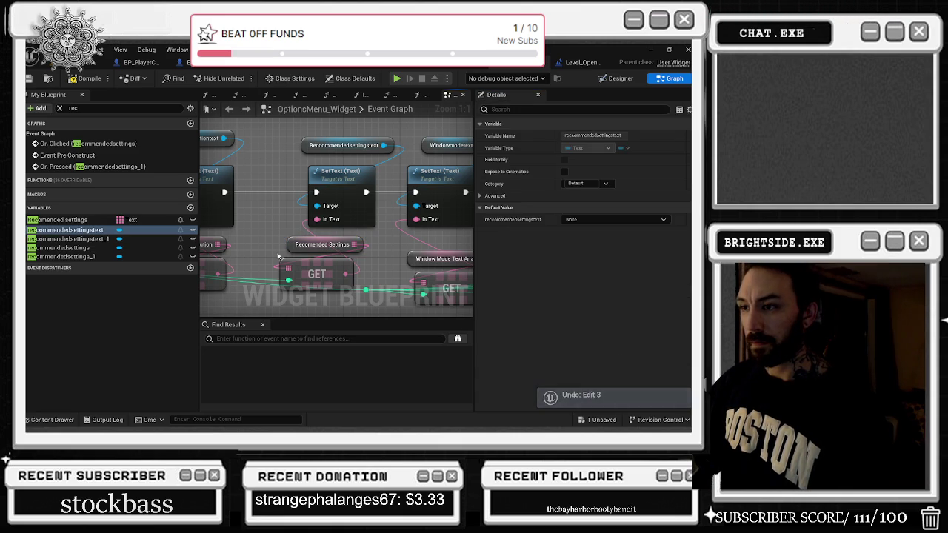
click(323, 244)
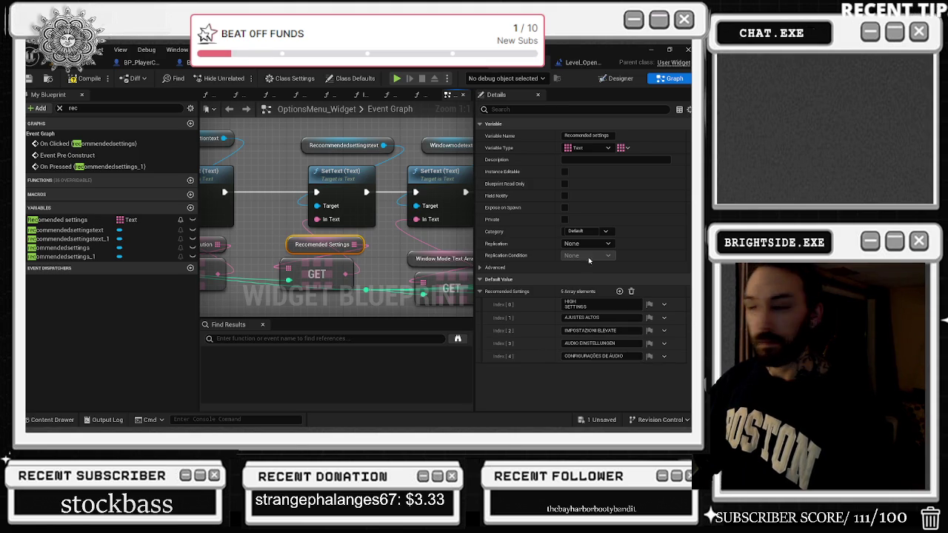
click(578, 344)
text(HOHE EINSTELLUNGEN)
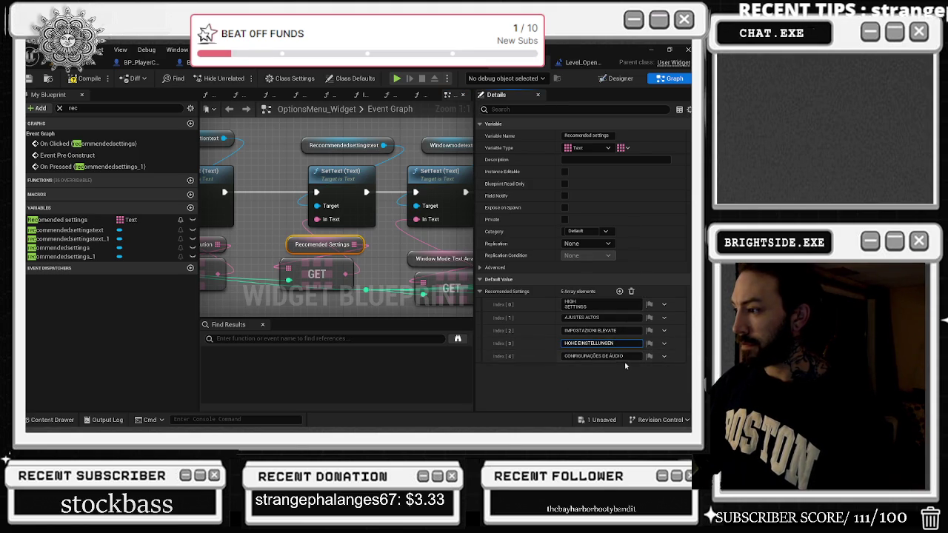
key(Tab)
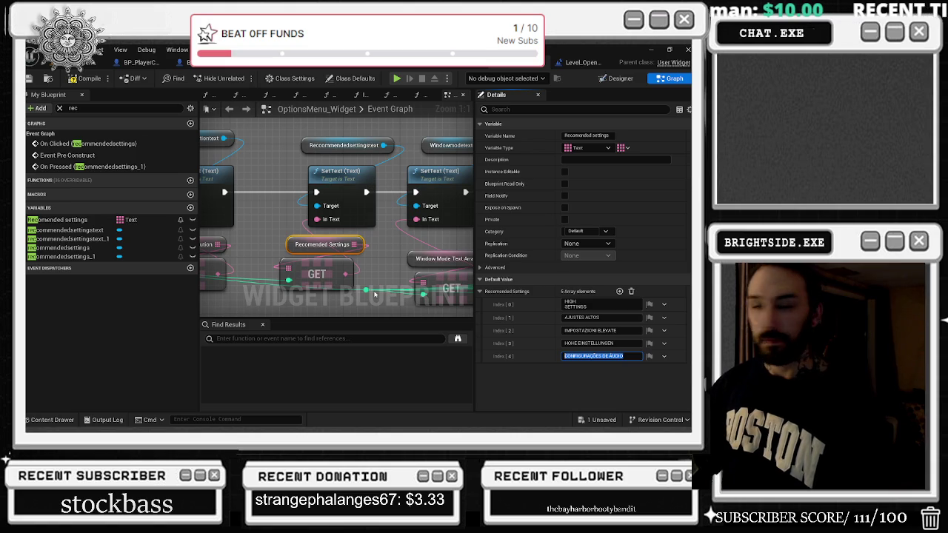
- Set the Portuguese index 4 entry to CONFIGURAÇÃO ALTA
text(CONFIGURAÇÃO ALTA)
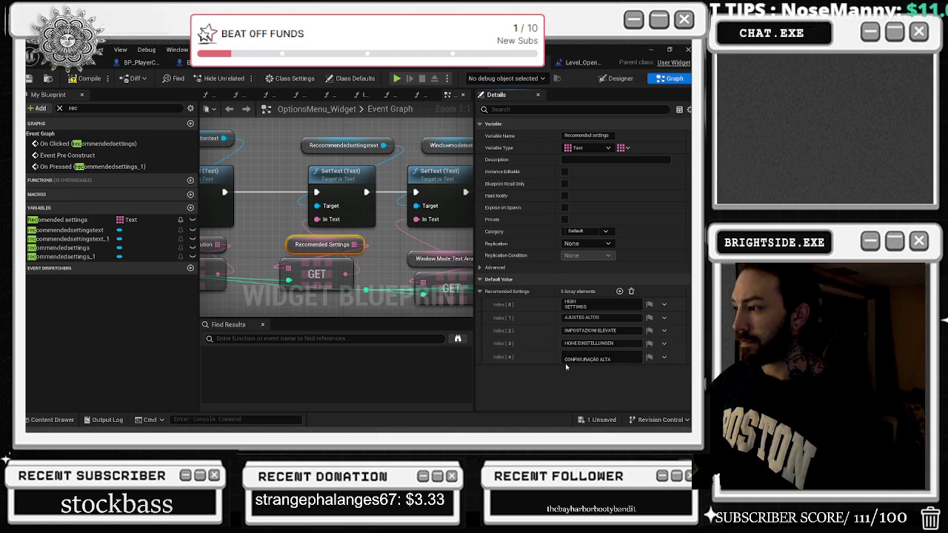
click(587, 384)
click(65, 230)
scroll(390, 242, down, 2)
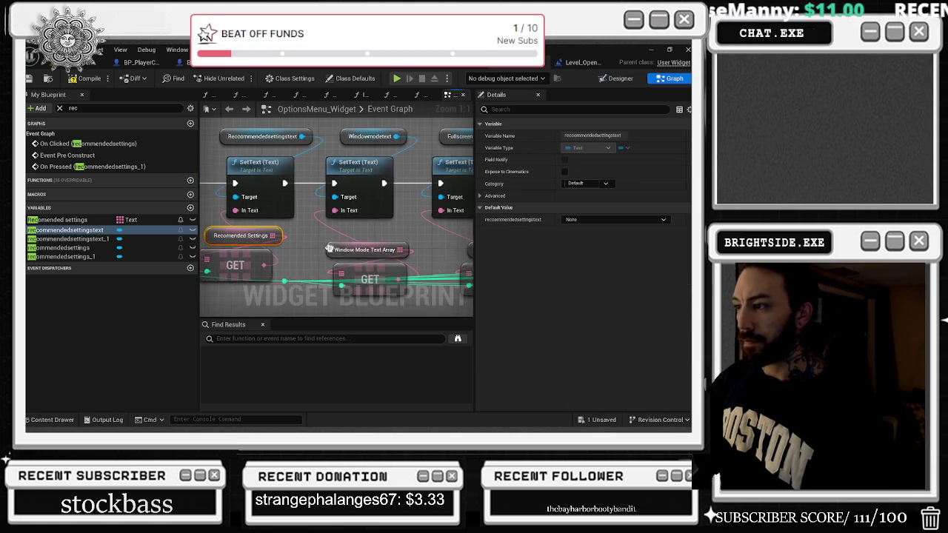
- Pan past the Motionblur, Maxfps, Apply and Cancelchanges SetText nodes, then switch to Designer
drag(378, 243, 363, 238)
mouse_move(341, 137)
mouse_down()
mouse_move(267, 186)
mouse_move(360, 161)
mouse_move(370, 169)
mouse_up()
drag(401, 212, 308, 202)
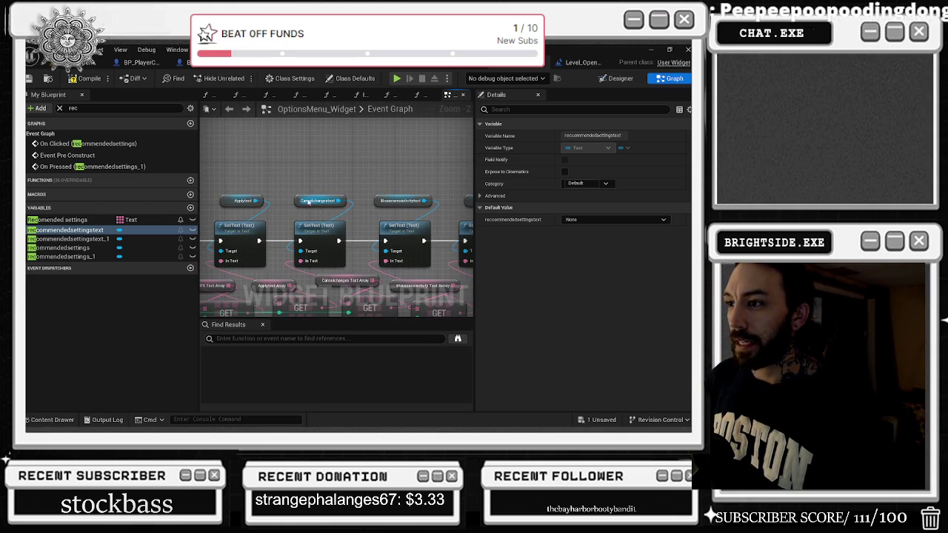
click(621, 77)
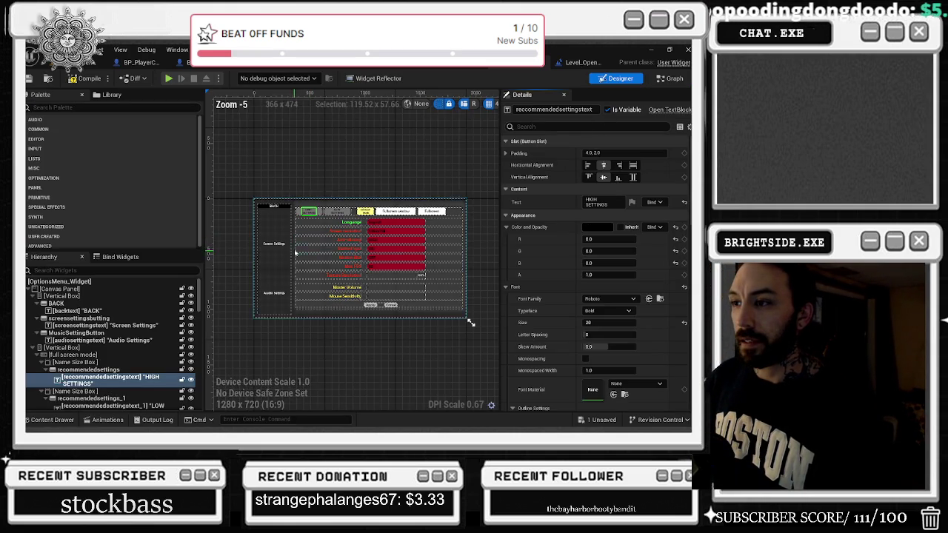
- Select the white, size 24 Audio Settings label on the canvas and zoom in on it
click(277, 294)
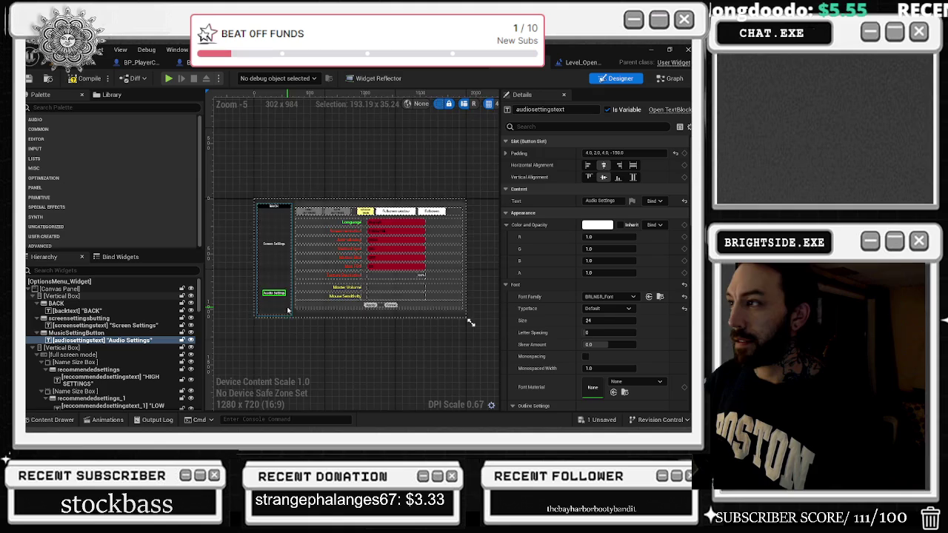
scroll(288, 311, up, 3)
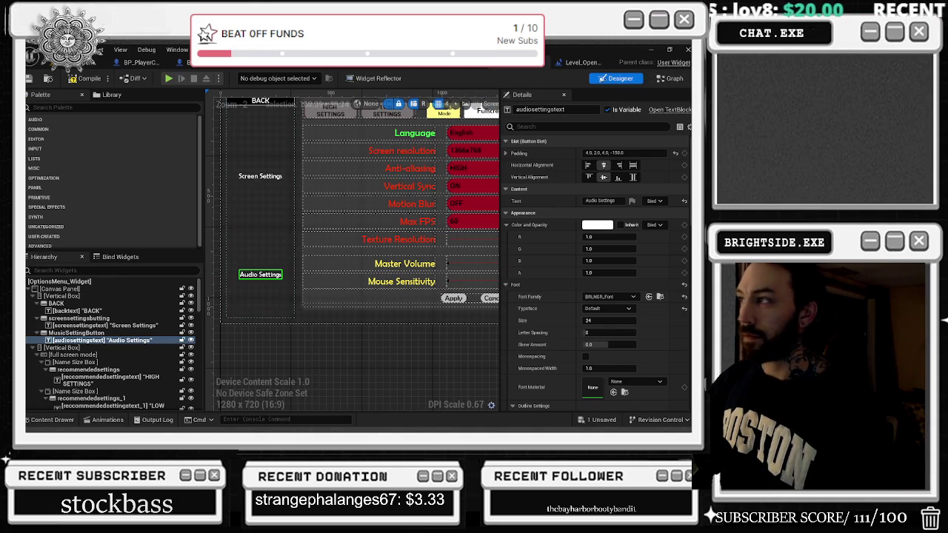
- Find references to audiosettingstext by name and check the Audio Settings array defaults
click(670, 78)
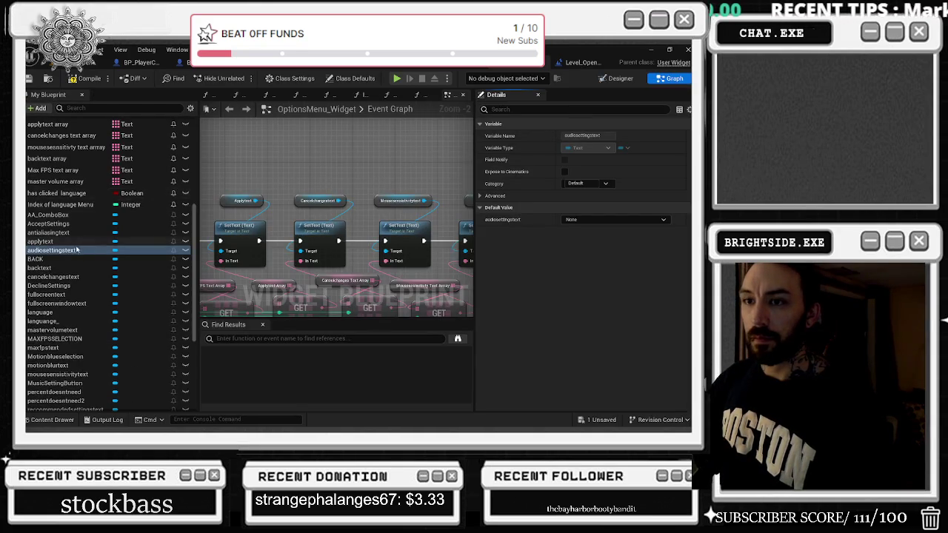
right_click(74, 251)
mouse_move(113, 284)
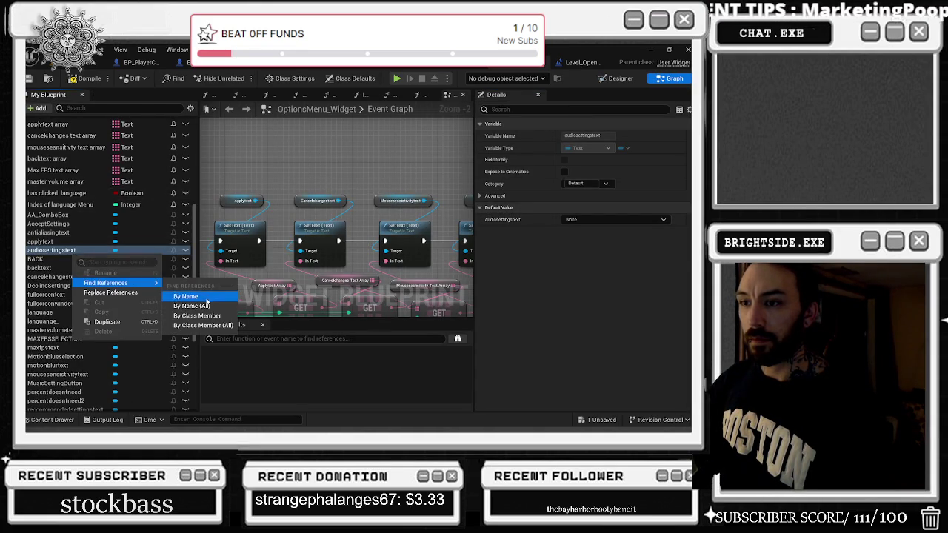
click(186, 296)
double_click(255, 364)
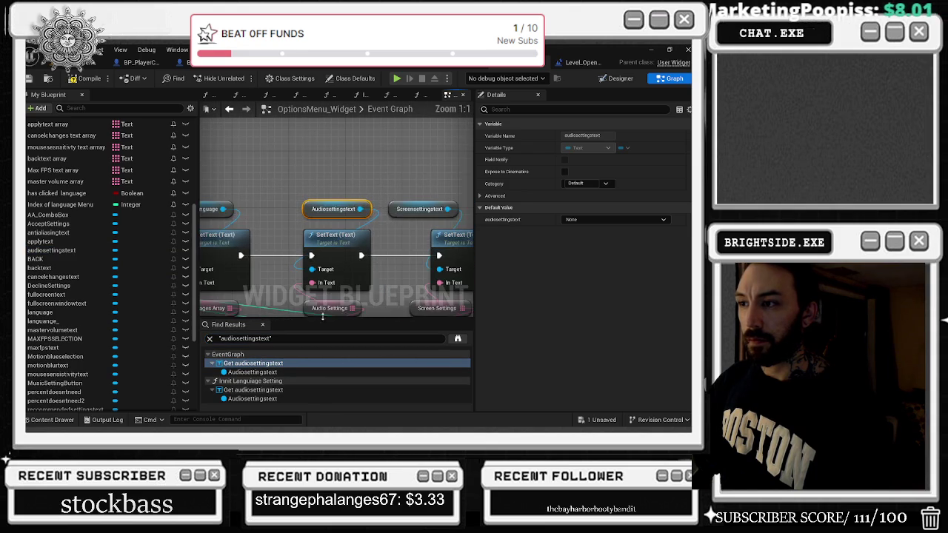
click(322, 247)
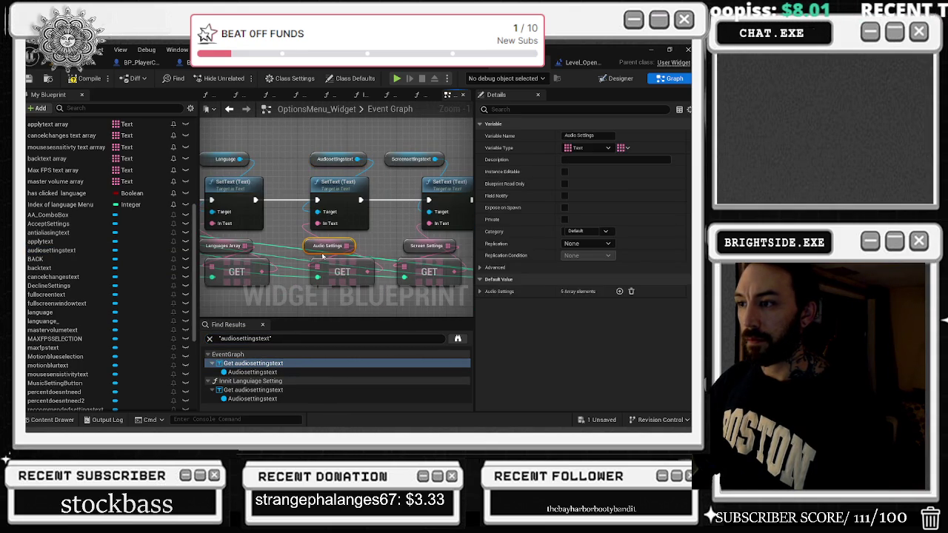
click(480, 292)
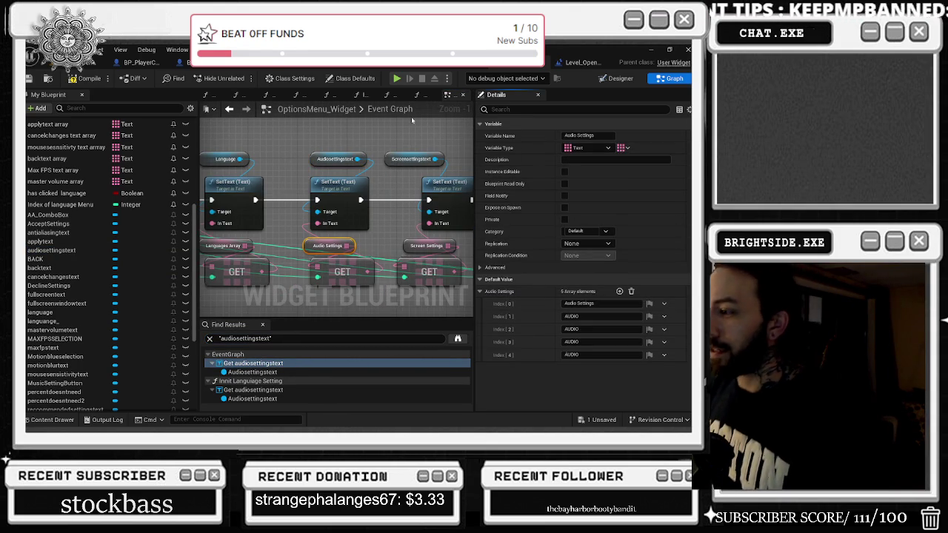
- Compile OptionsMenu_Widget and save all unsaved content from the level editor
click(64, 70)
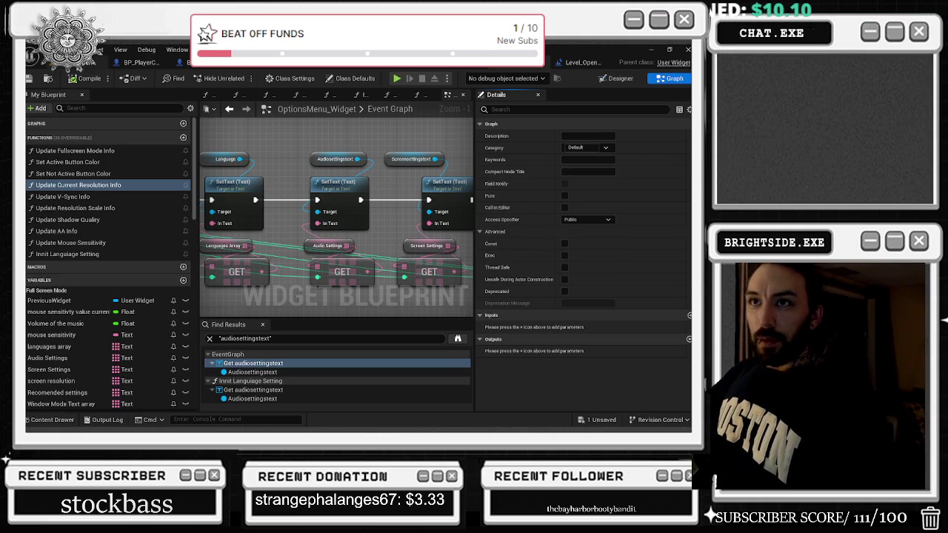
click(582, 63)
click(590, 422)
click(427, 340)
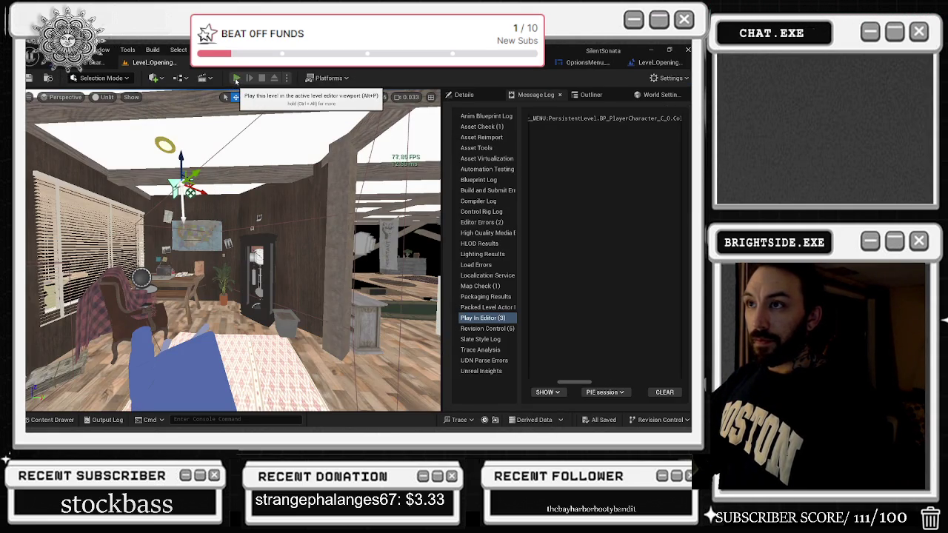
- Start Play-In-Editor, set Max Fps to 240 in Options, and return to the main menu
click(236, 79)
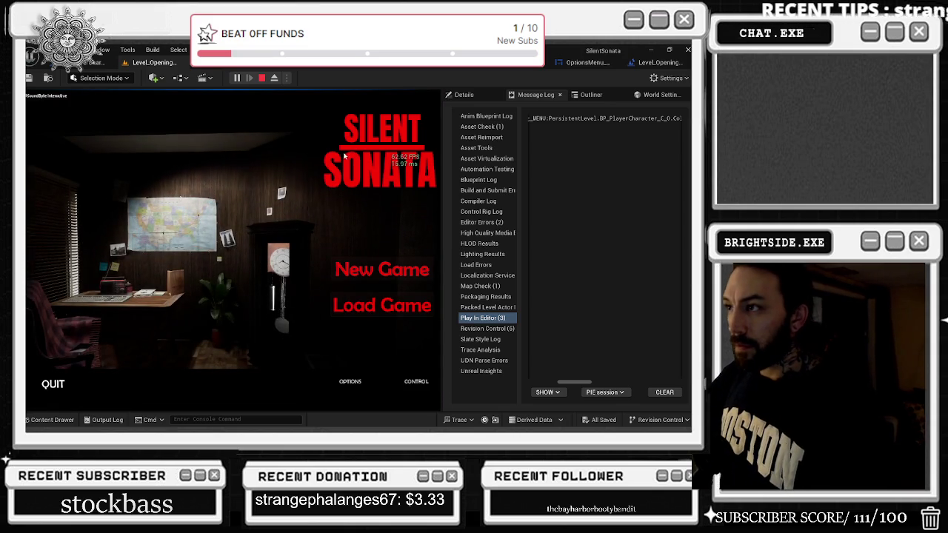
drag(443, 245, 528, 245)
click(417, 377)
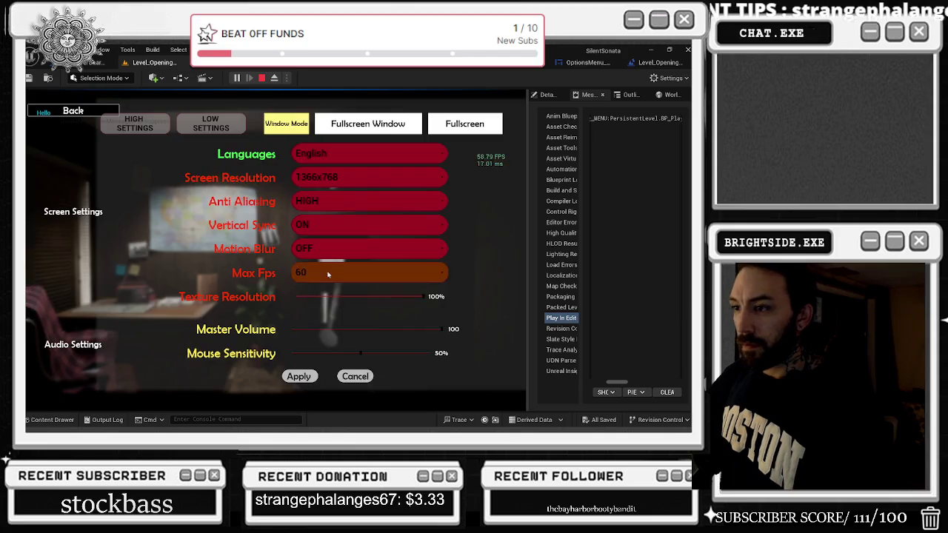
click(346, 273)
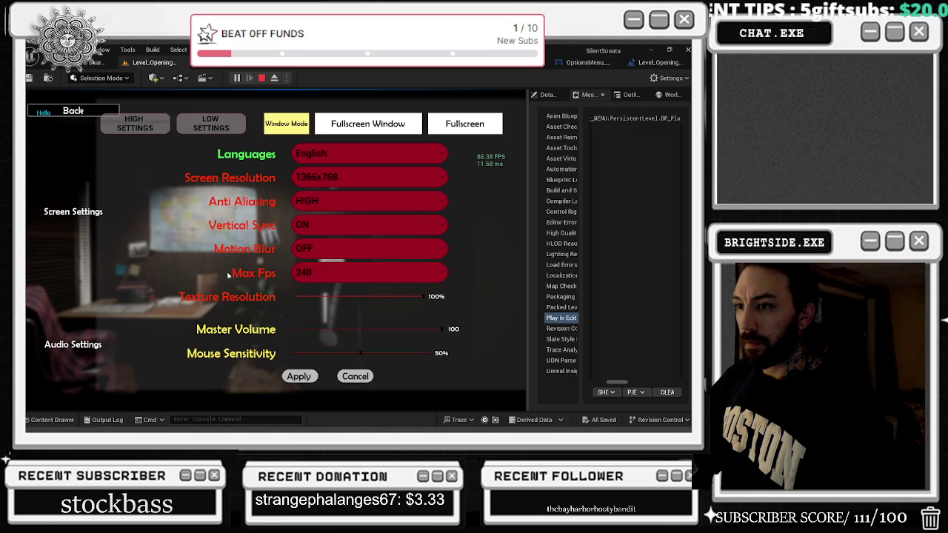
click(53, 113)
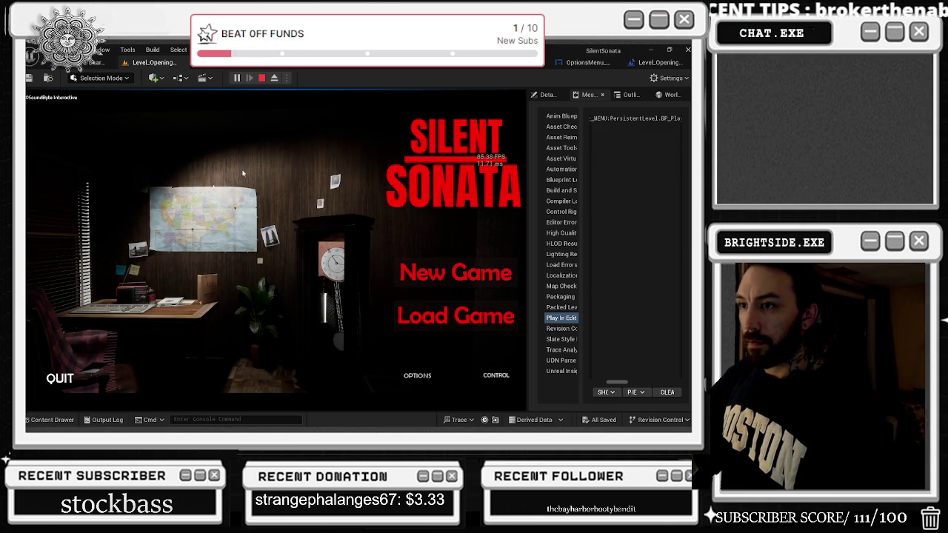
- Revisit Options and the Controls screen, then stop Play-In-Editor with Esc
click(409, 374)
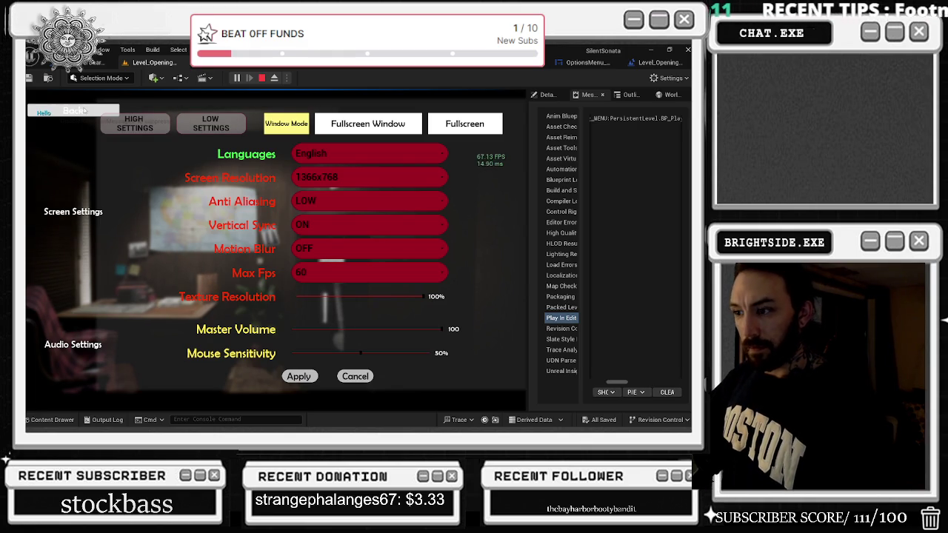
click(84, 111)
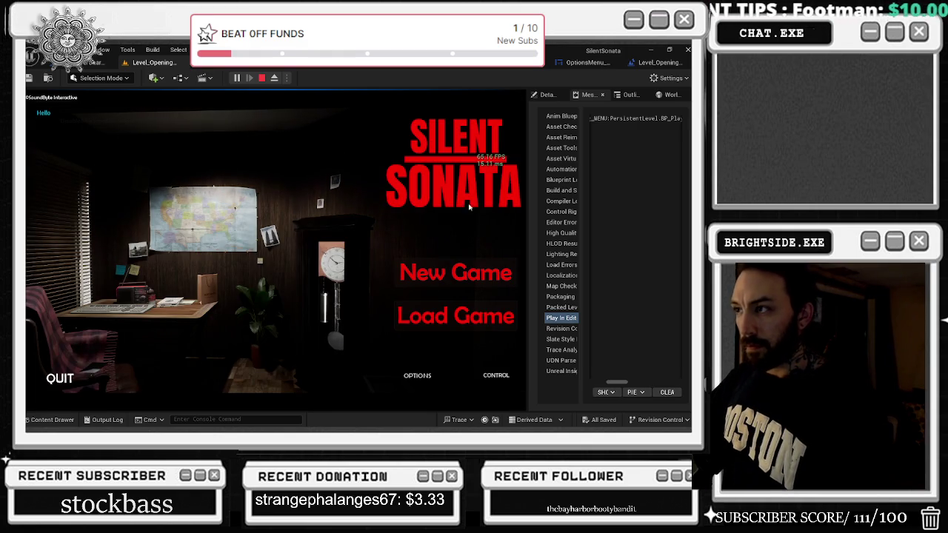
click(496, 376)
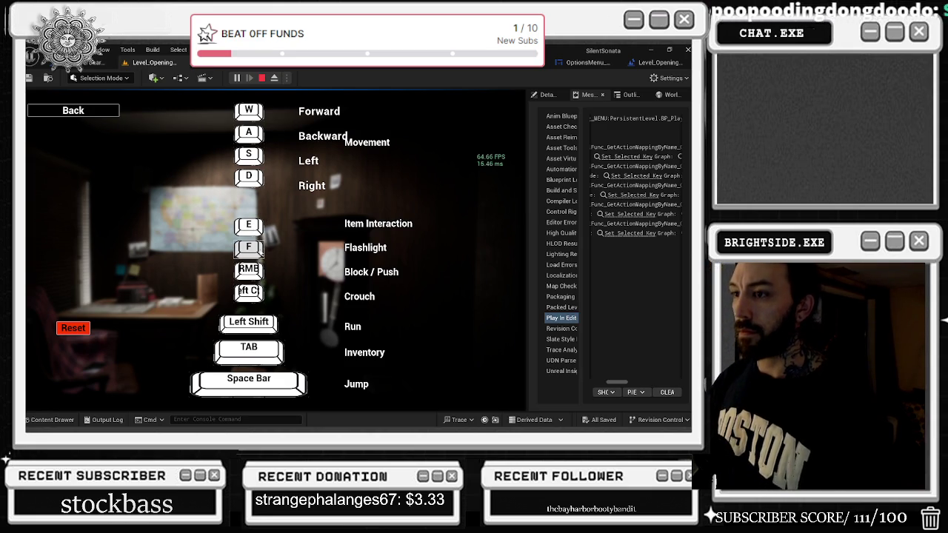
click(64, 113)
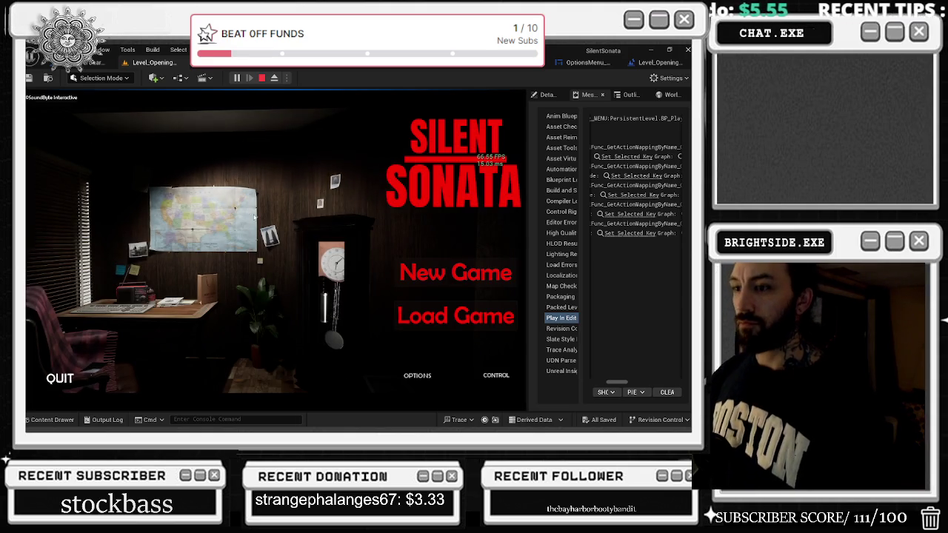
key(Escape)
click(547, 94)
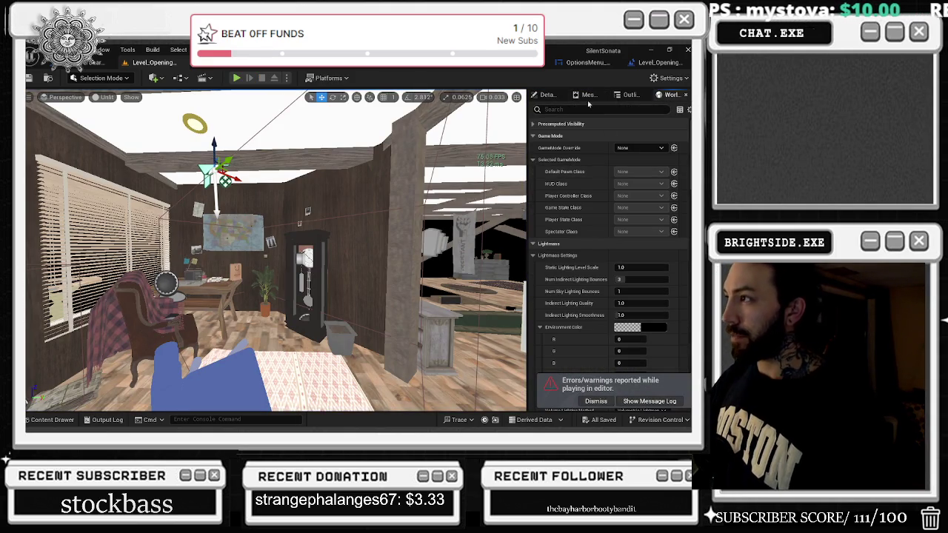
- Show the Outliner and select BP_2fl_floor2 and the intro animation ambient sound actor
click(628, 95)
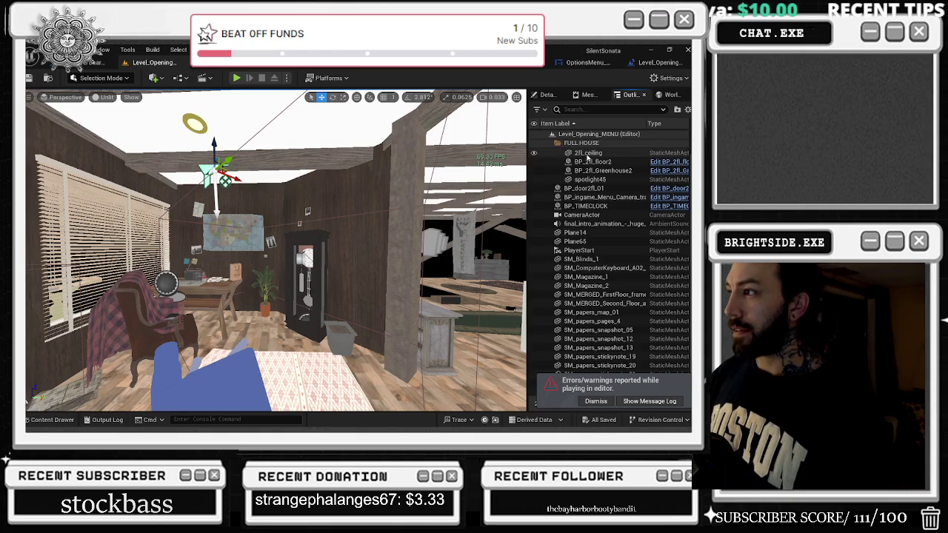
click(592, 162)
click(600, 224)
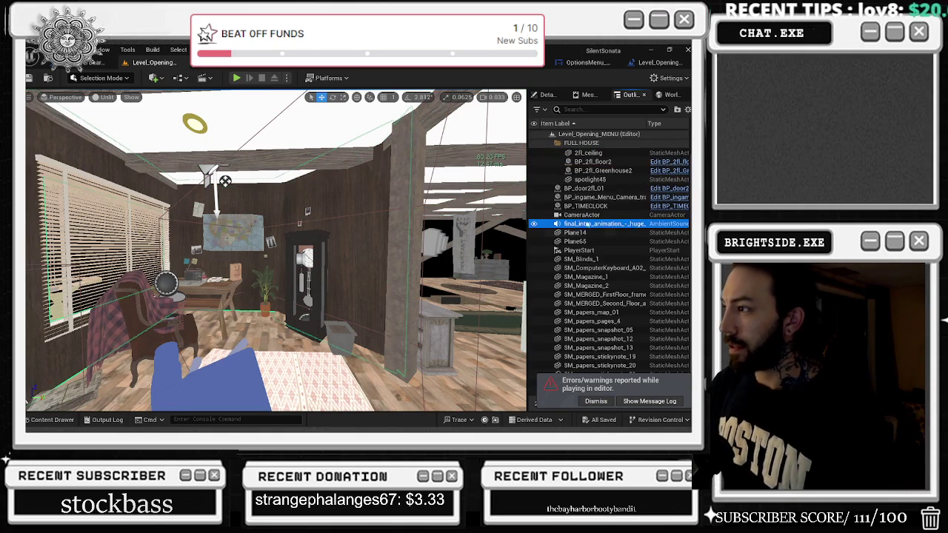
- Dismiss the errors/warnings notice and scroll through the level's actor list
click(599, 401)
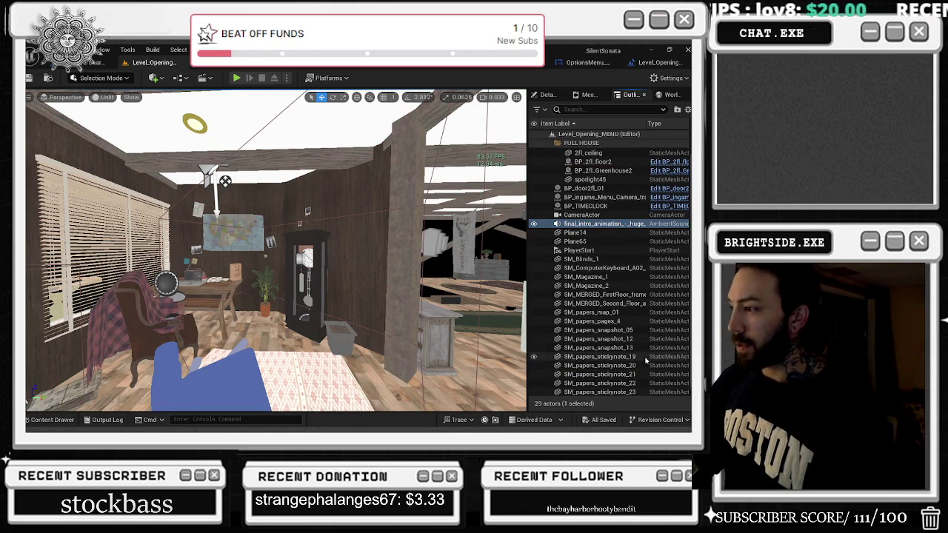
scroll(638, 346, down, 1)
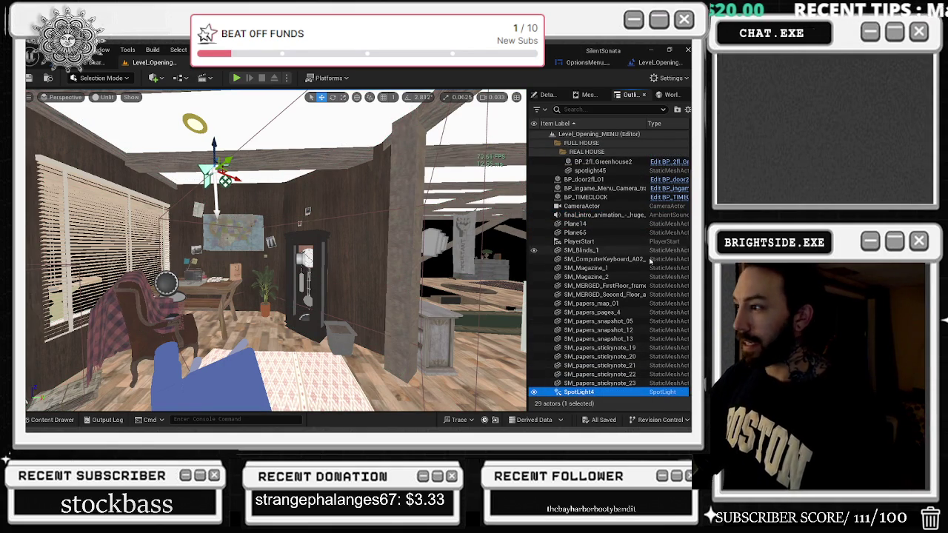
scroll(611, 266, up, 1)
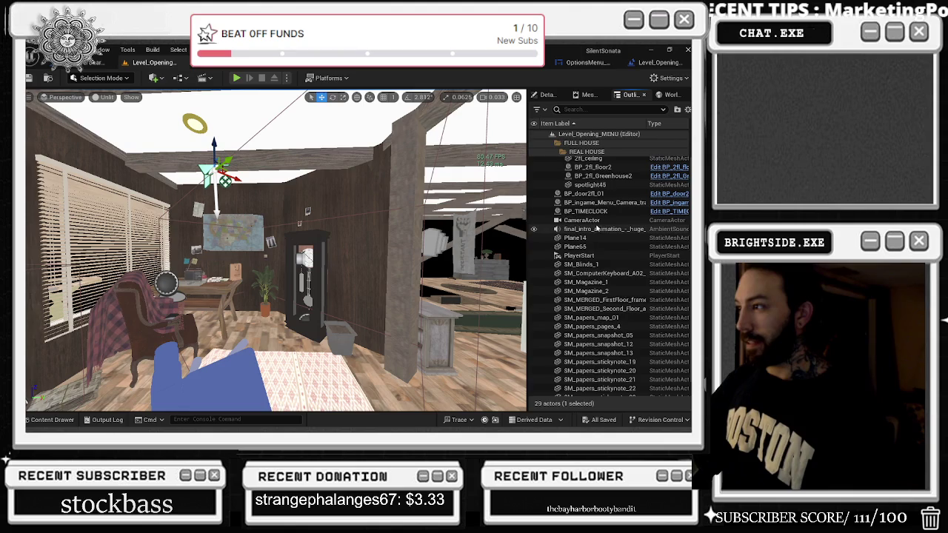
scroll(604, 228, up, 1)
scroll(603, 223, down, 2)
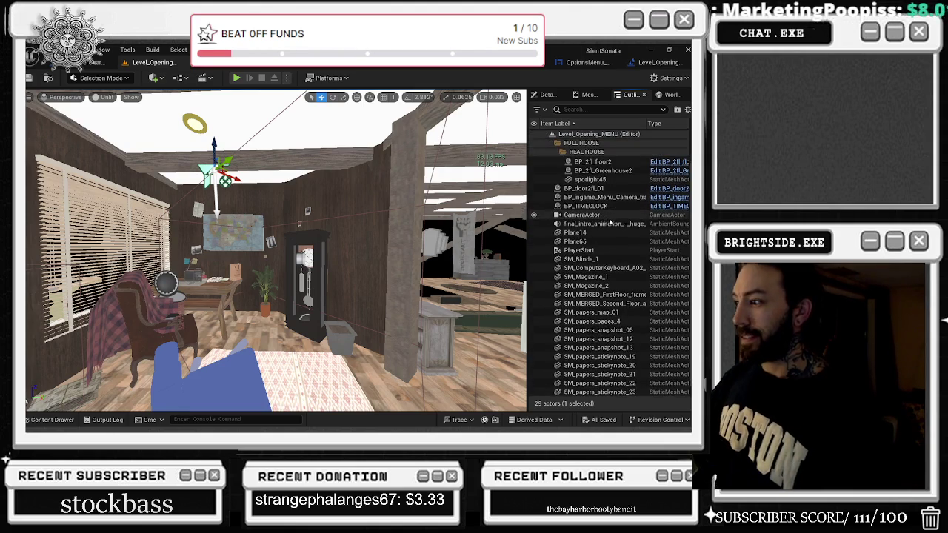
click(185, 79)
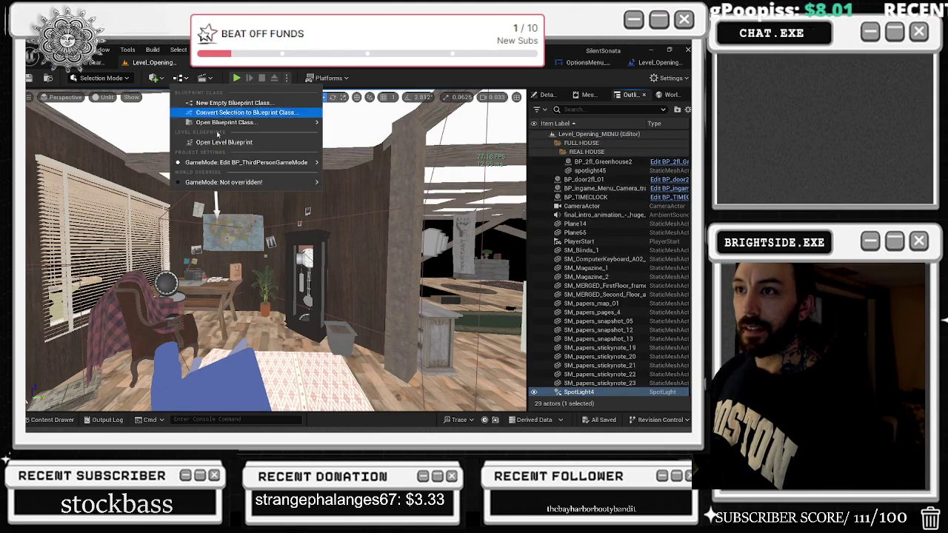
- Open the Level Blueprint and pan to the SpawnActor and Is Asset Loaded nodes
click(219, 143)
scroll(329, 195, down, 2)
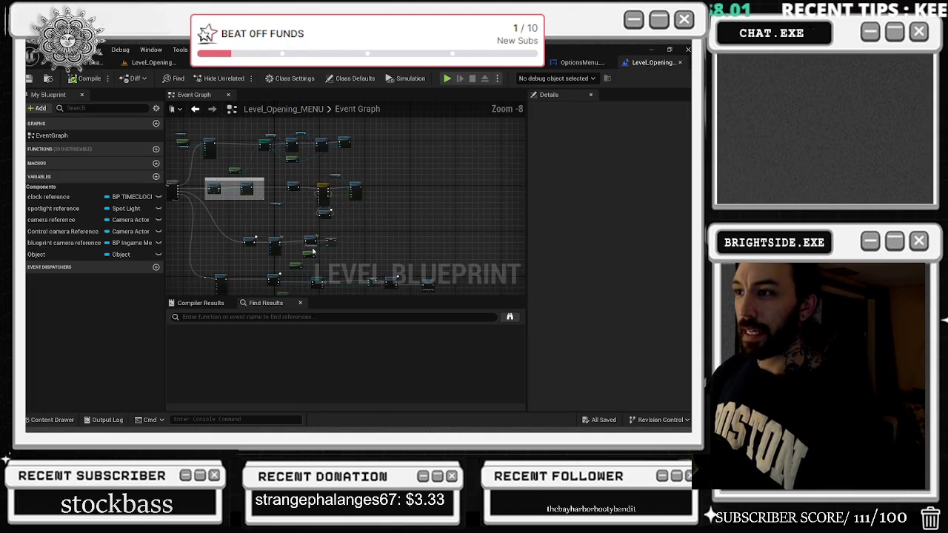
scroll(401, 256, up, 3)
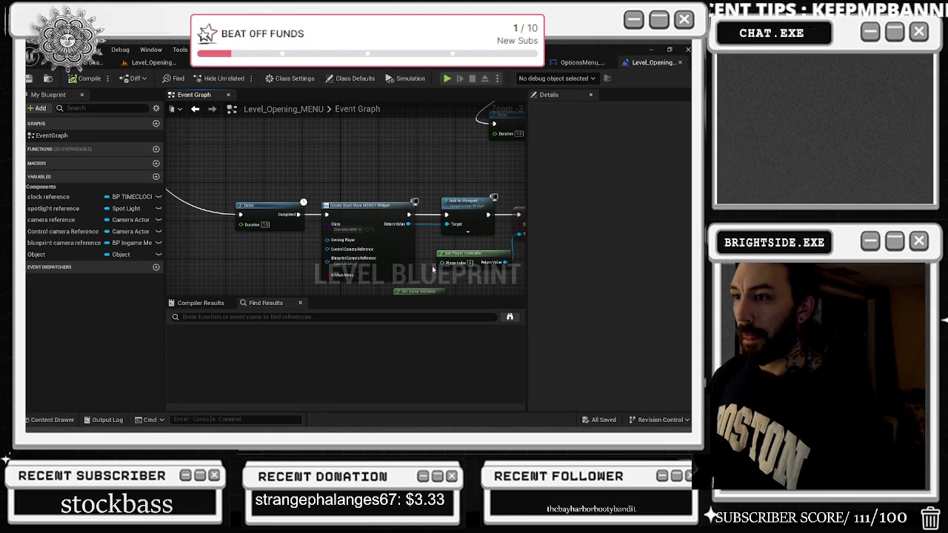
mouse_move(447, 267)
mouse_down()
mouse_move(441, 190)
mouse_move(493, 194)
mouse_up()
scroll(340, 237, up, 1)
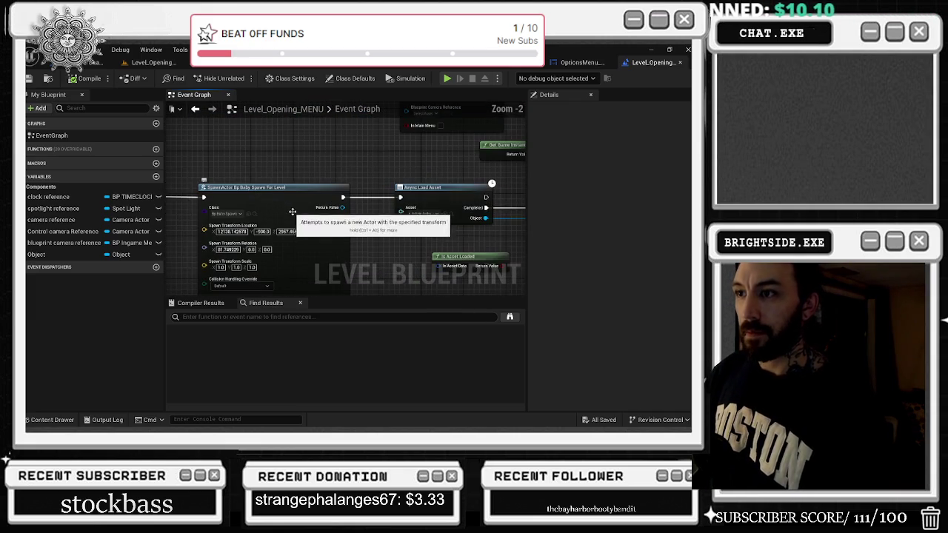
mouse_move(282, 160)
mouse_down()
mouse_move(343, 182)
mouse_move(369, 177)
mouse_move(302, 158)
mouse_up()
- Move the SET node and the Async Load Asset/Print String nodes to the left
mouse_move(392, 163)
mouse_down()
mouse_move(325, 162)
mouse_move(467, 149)
mouse_move(475, 156)
mouse_move(217, 165)
mouse_up()
drag(283, 157, 458, 222)
mouse_move(311, 169)
mouse_down()
mouse_move(256, 169)
mouse_move(522, 261)
mouse_up()
scroll(522, 260, down, 3)
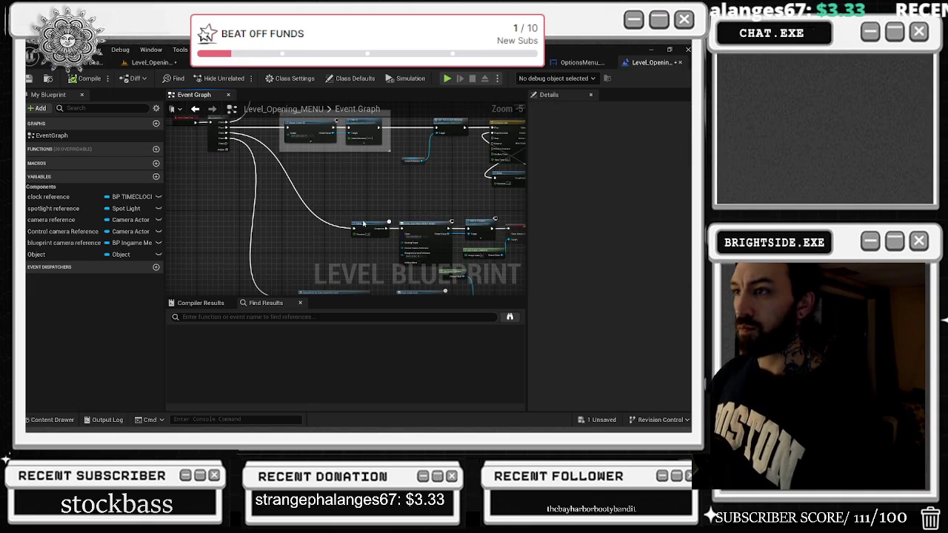
drag(408, 295, 363, 136)
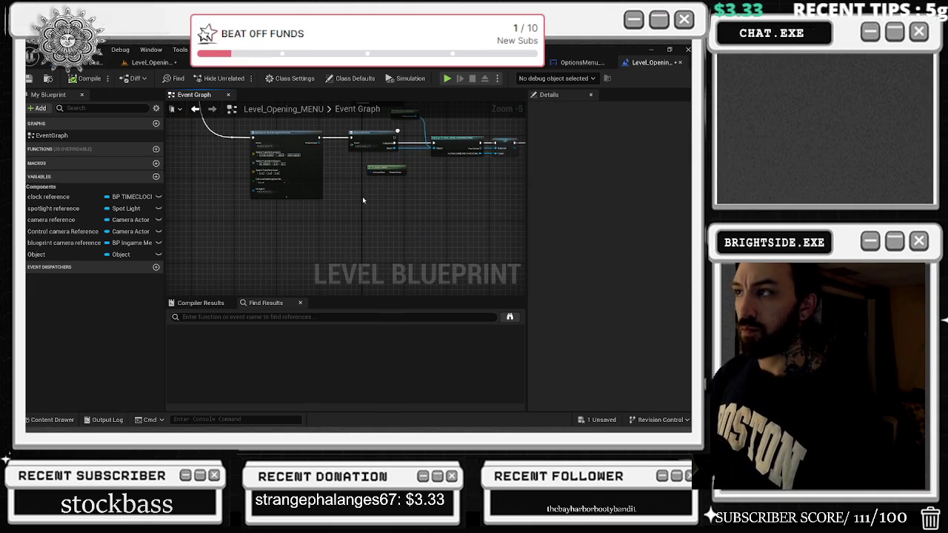
click(581, 65)
- Zoom into the HIGH SETTINGS group and marquee-select its three nodes
scroll(373, 153, down, 4)
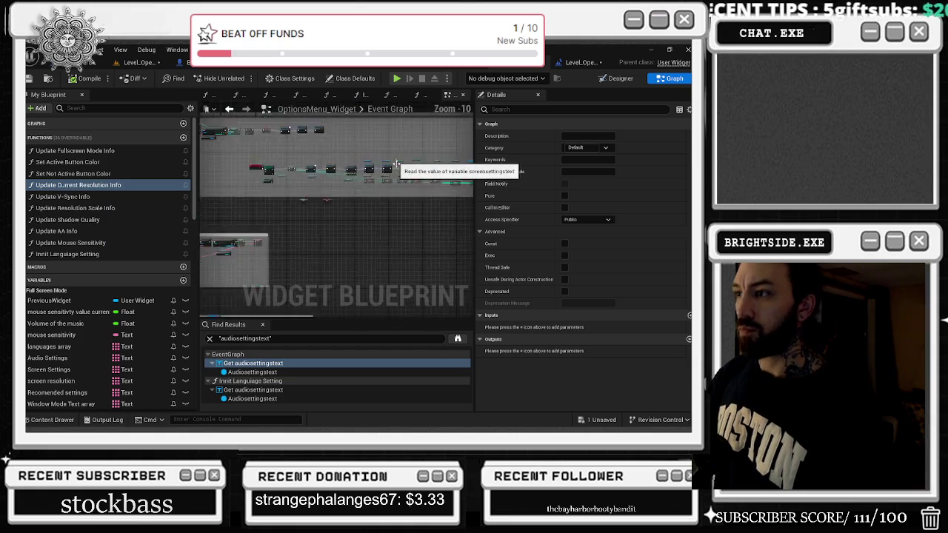
scroll(248, 198, up, 5)
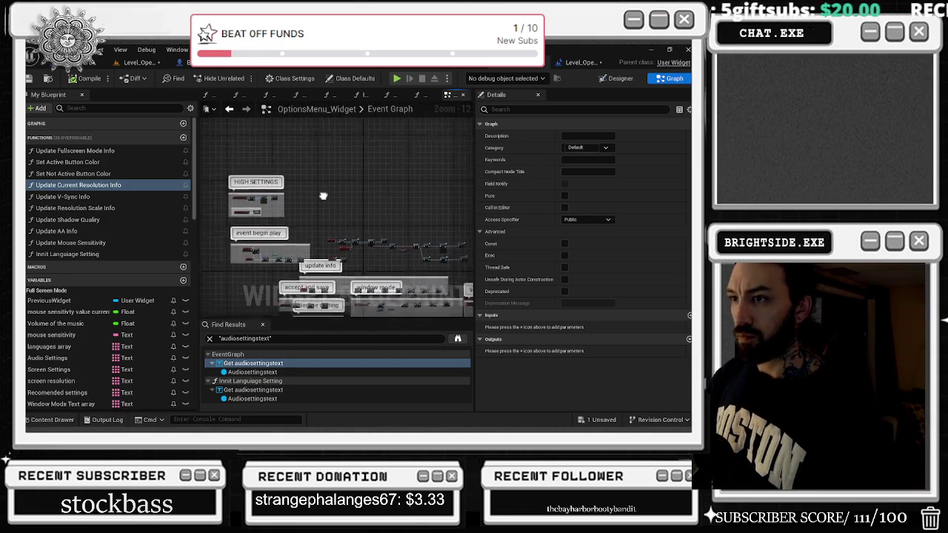
scroll(248, 198, up, 2)
scroll(305, 237, up, 1)
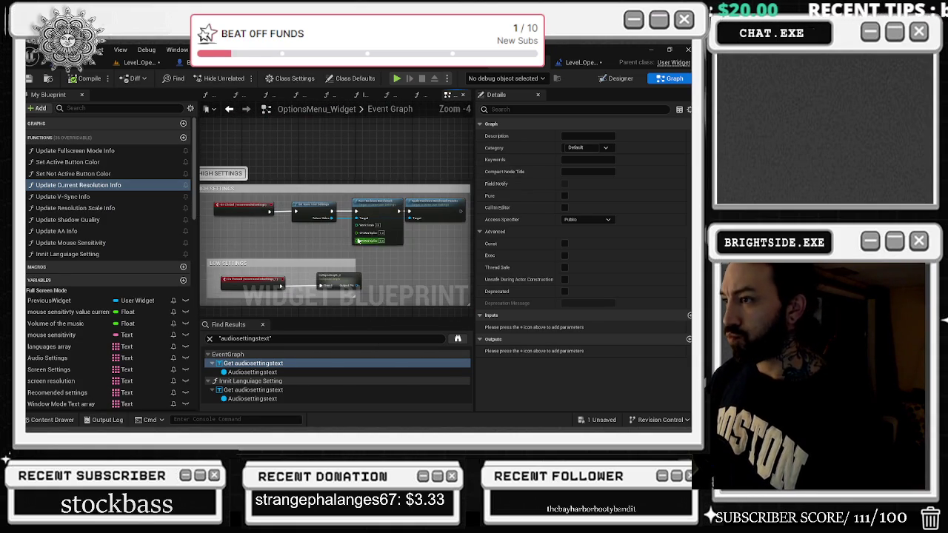
mouse_move(283, 199)
mouse_down()
mouse_move(474, 216)
mouse_move(487, 203)
mouse_up()
click(580, 63)
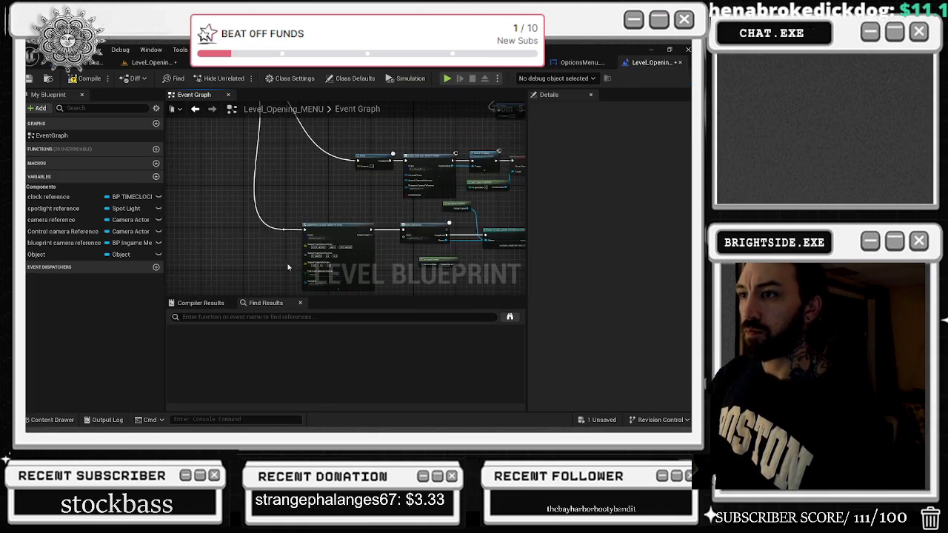
- Drag a connection off the Sequence node and nudge Apply Hardware Benchmark Results slightly right
mouse_move(270, 251)
mouse_down()
mouse_move(330, 389)
mouse_move(363, 215)
mouse_move(354, 212)
mouse_up()
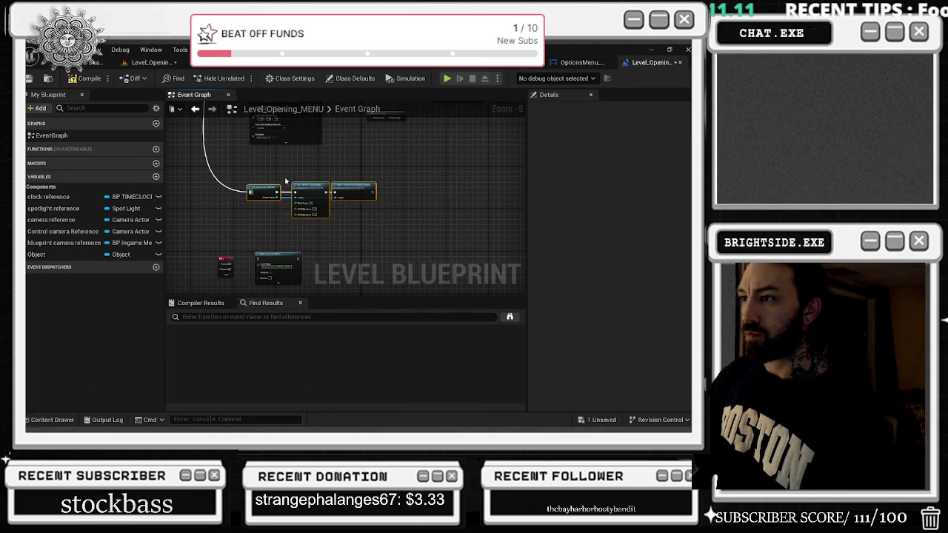
scroll(297, 220, up, 3)
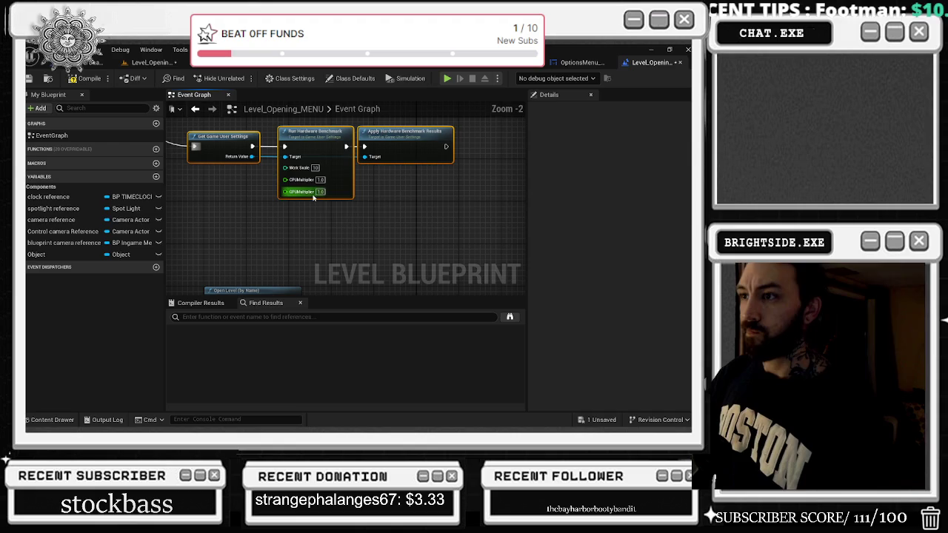
drag(394, 137, 399, 136)
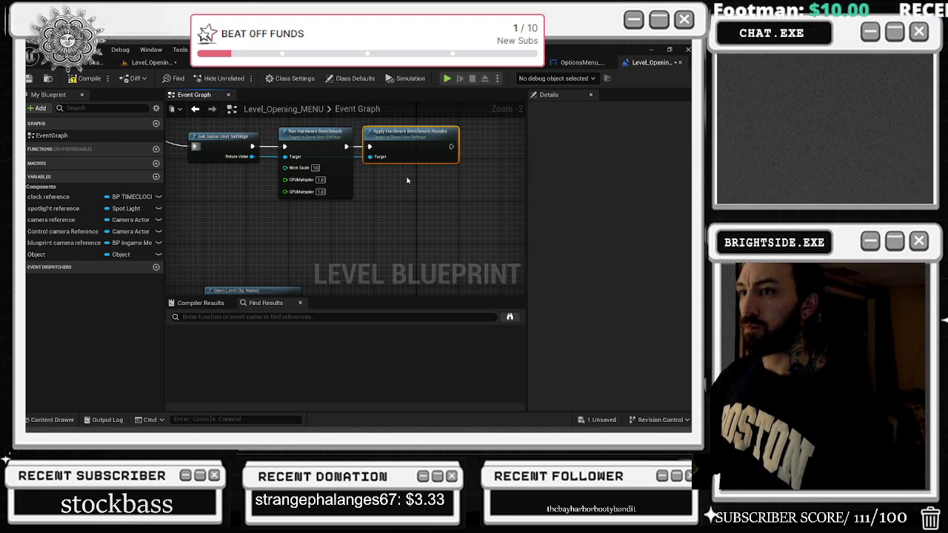
scroll(406, 181, down, 1)
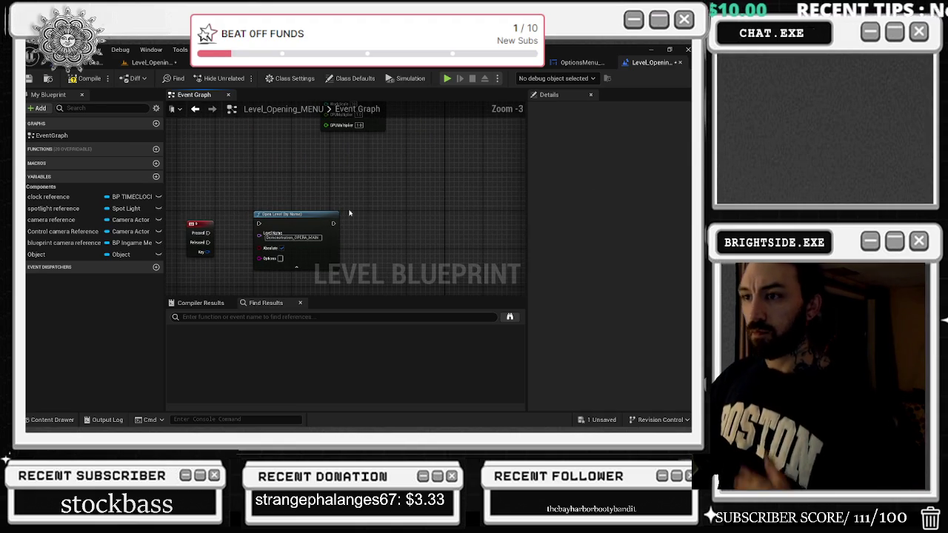